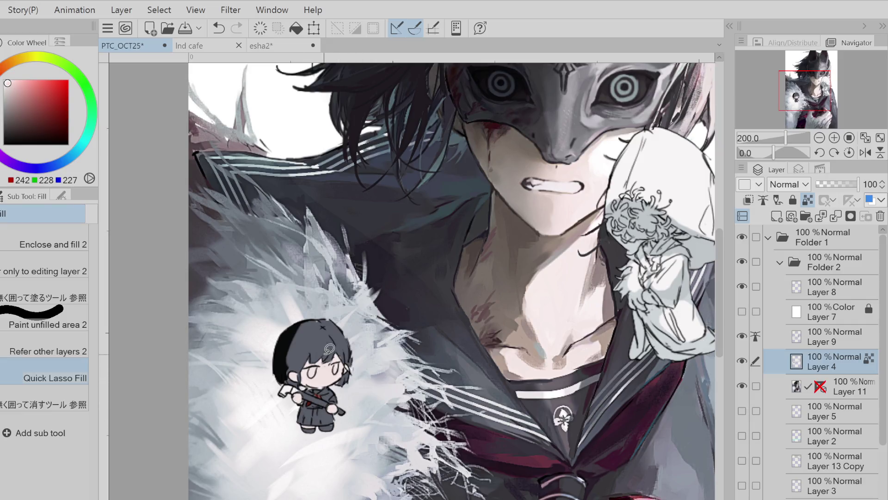
Repaint the chibi's stick and hammer head in dark grey with the Pen
{"action": "left_click", "coordinate": [303, 343], "text": "alt"}
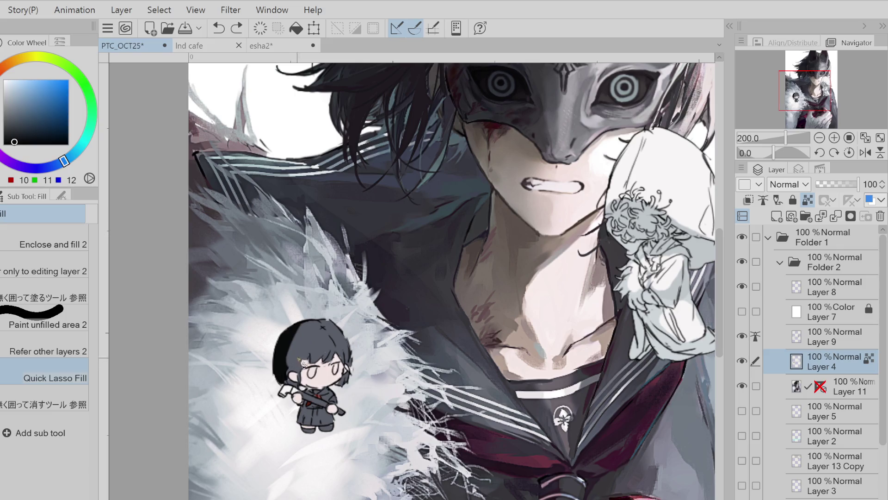
{"action": "key", "text": "p"}
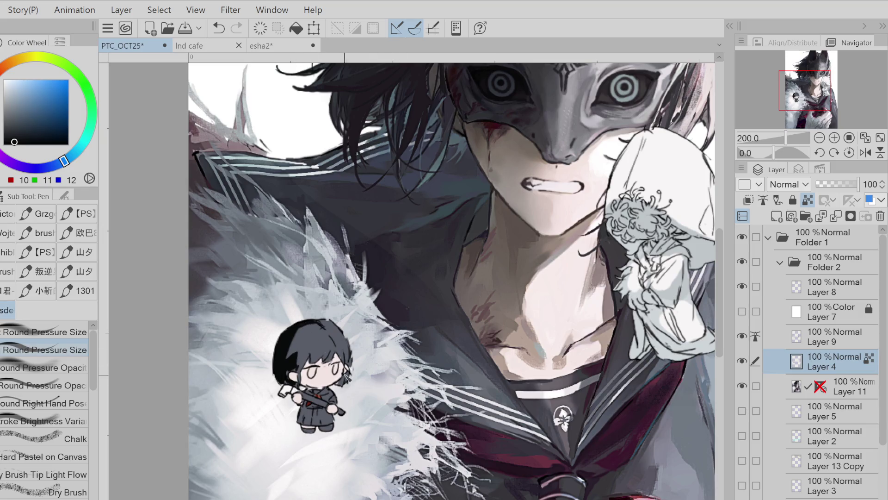
{"action": "key", "text": "ctrl+z"}
{"action": "left_click", "coordinate": [345, 380], "text": "alt"}
{"action": "left_click", "coordinate": [7, 129]}
{"action": "left_click", "coordinate": [310, 400], "text": "alt"}
{"action": "key", "text": "ctrl+z"}
{"action": "left_click_drag", "start_coordinate": [301, 394], "coordinate": [351, 418]}
{"action": "left_click_drag", "start_coordinate": [290, 389], "coordinate": [280, 396]}
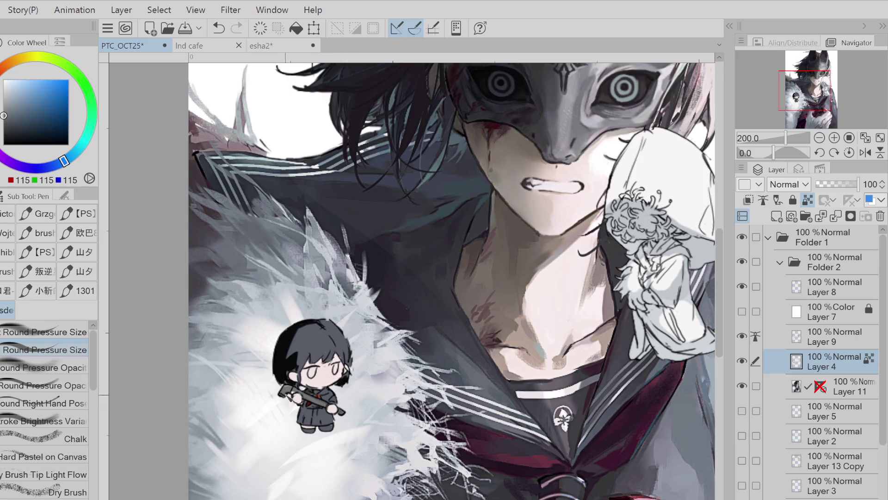
{"action": "left_click", "coordinate": [283, 347], "text": "alt"}
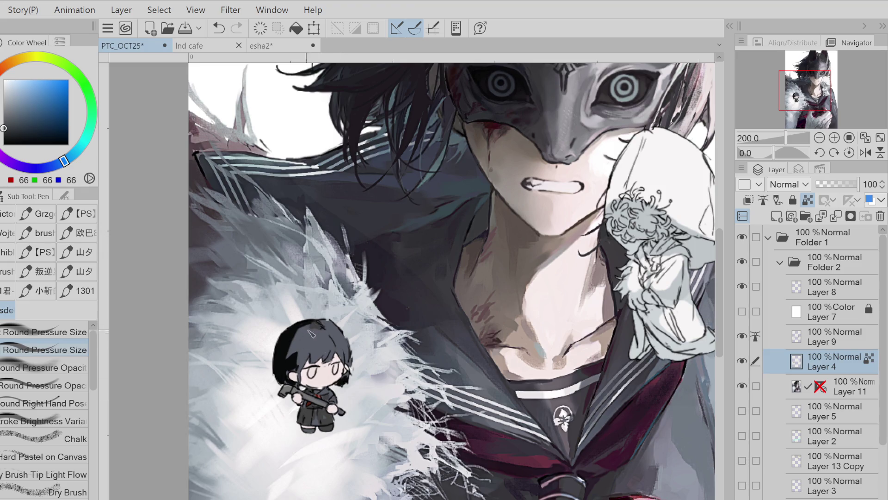
Sample blue-teal and bluish grey from the hair, then outline the hair's right side in black
{"action": "left_click", "coordinate": [437, 167], "text": "alt"}
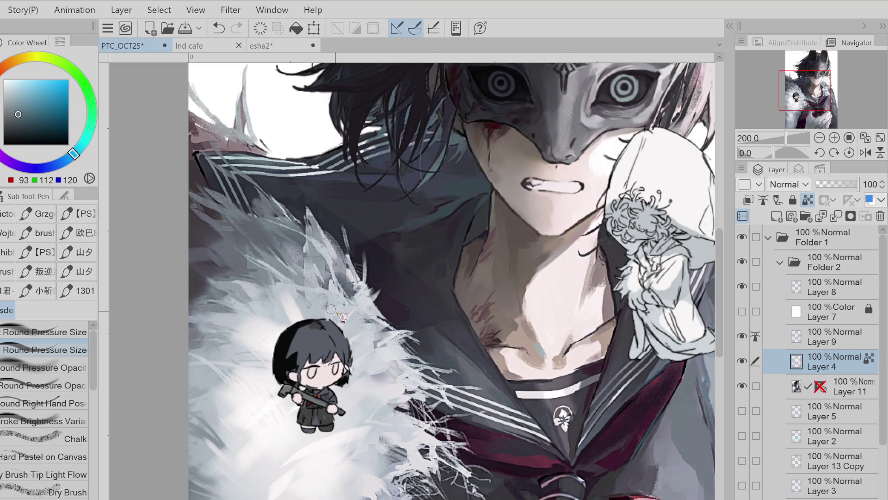
{"action": "key", "text": "ctrl+z"}
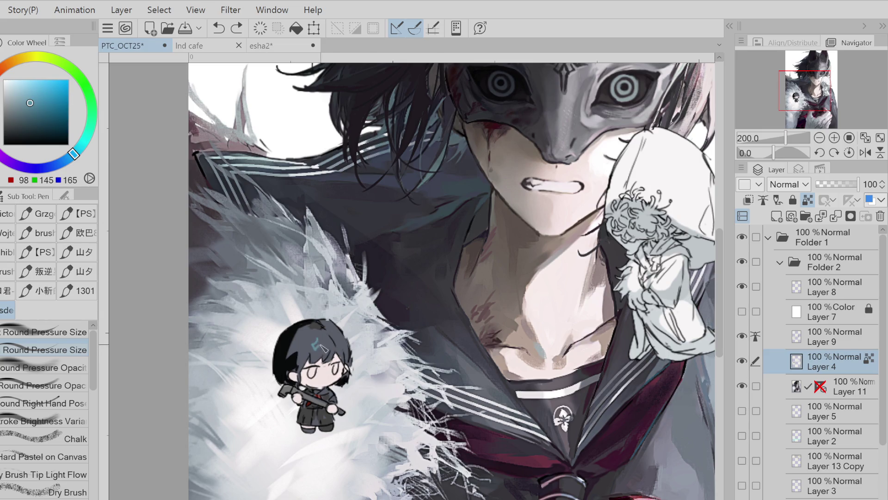
{"action": "left_click", "coordinate": [348, 343], "text": "alt"}
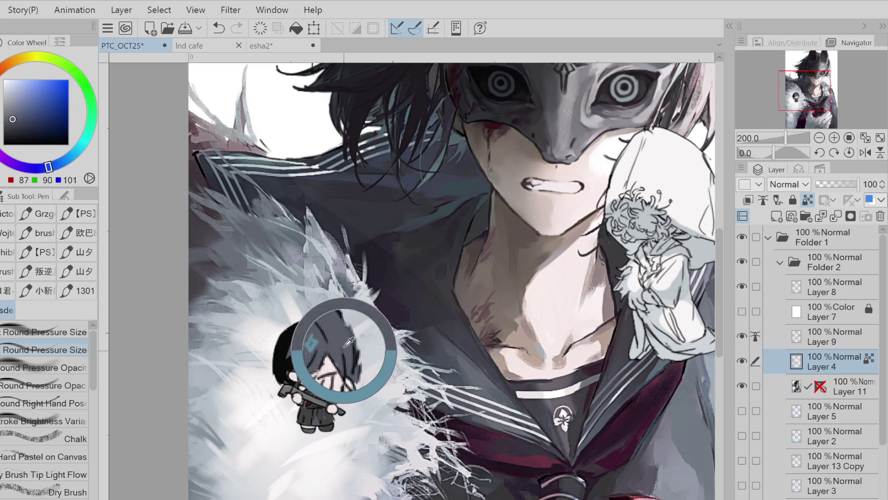
{"action": "left_click", "coordinate": [320, 326], "text": "alt"}
{"action": "mouse_move", "coordinate": [326, 326]}
{"action": "left_mouse_down"}
{"action": "mouse_move", "coordinate": [353, 357]}
{"action": "mouse_move", "coordinate": [345, 370]}
{"action": "left_mouse_up"}
Fill the chibi's right eye dark grey, then sample skin and jacket-grey colours
{"action": "scroll", "coordinate": [326, 361], "scroll_direction": "up", "scroll_amount": 2}
{"action": "left_click", "coordinate": [314, 357], "text": "alt"}
{"action": "left_click_drag", "start_coordinate": [352, 390], "coordinate": [344, 391]}
{"action": "left_click", "coordinate": [317, 381], "text": "alt"}
{"action": "left_click", "coordinate": [324, 407], "text": "alt"}
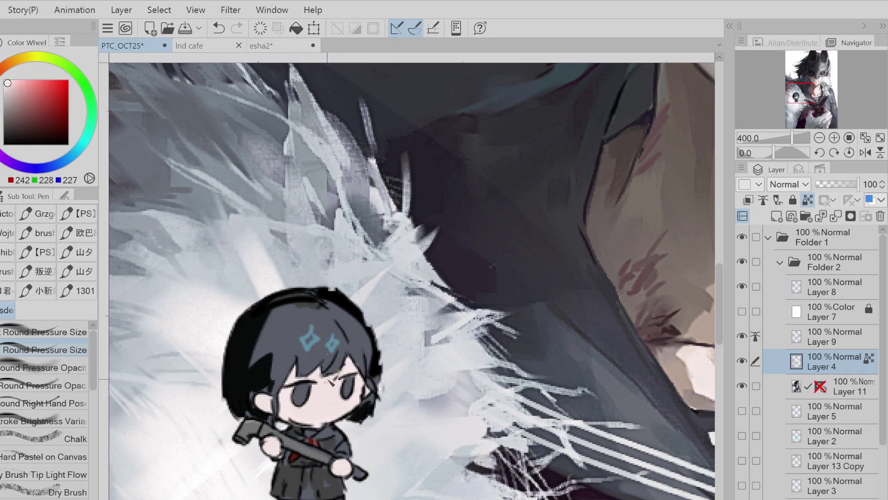
{"action": "scroll", "coordinate": [287, 408], "scroll_direction": "down", "scroll_amount": 3}
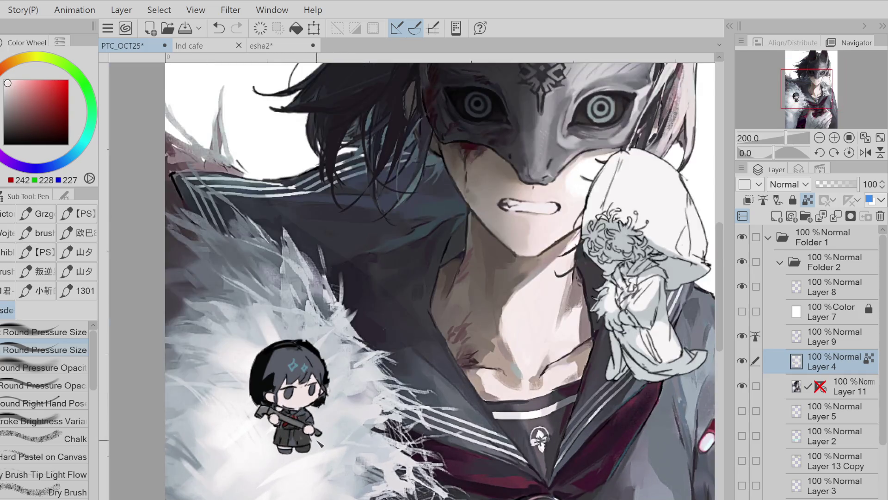
{"action": "left_click", "coordinate": [311, 420], "text": "alt"}
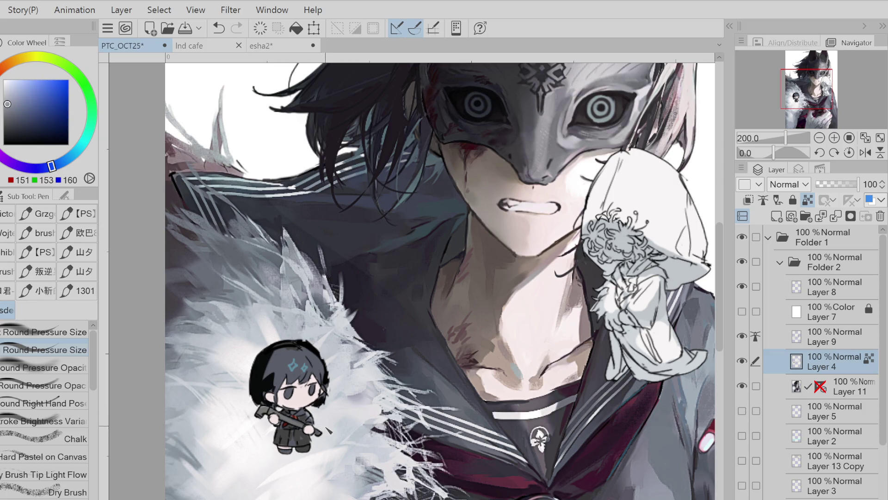
Undo the stray grey touches on the chibi's jacket and cheek
{"action": "key", "text": "ctrl+z"}
{"action": "left_click_drag", "start_coordinate": [319, 439], "coordinate": [323, 445]}
{"action": "key", "text": "ctrl+z"}
{"action": "key", "text": "ctrl+y"}
{"action": "key", "text": "ctrl+z"}
{"action": "left_click_drag", "start_coordinate": [323, 390], "coordinate": [318, 403]}
{"action": "key", "text": "ctrl+z"}
Cover the pink hair clip in dark grey with the Round Pressure Opacity pen
{"action": "left_click", "coordinate": [67, 370]}
{"action": "left_click", "coordinate": [278, 357], "text": "alt"}
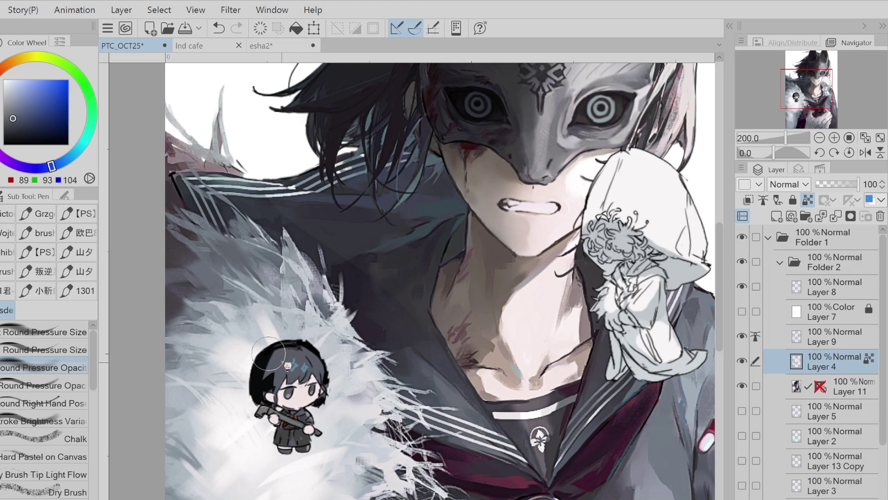
{"action": "mouse_move", "coordinate": [281, 370]}
{"action": "left_mouse_down"}
{"action": "mouse_move", "coordinate": [261, 387]}
{"action": "mouse_move", "coordinate": [261, 404]}
{"action": "mouse_move", "coordinate": [296, 403]}
{"action": "left_mouse_up"}
{"action": "left_click", "coordinate": [289, 398], "text": "alt"}
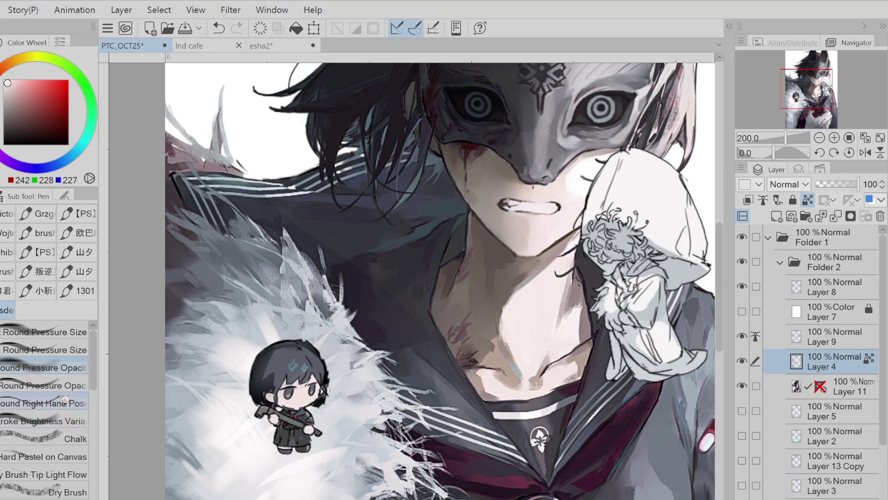
Repaint the hair marks as light cyan diamonds with the Round Pressure Size pen
{"action": "left_click", "coordinate": [46, 349]}
{"action": "left_click", "coordinate": [304, 308], "text": "alt"}
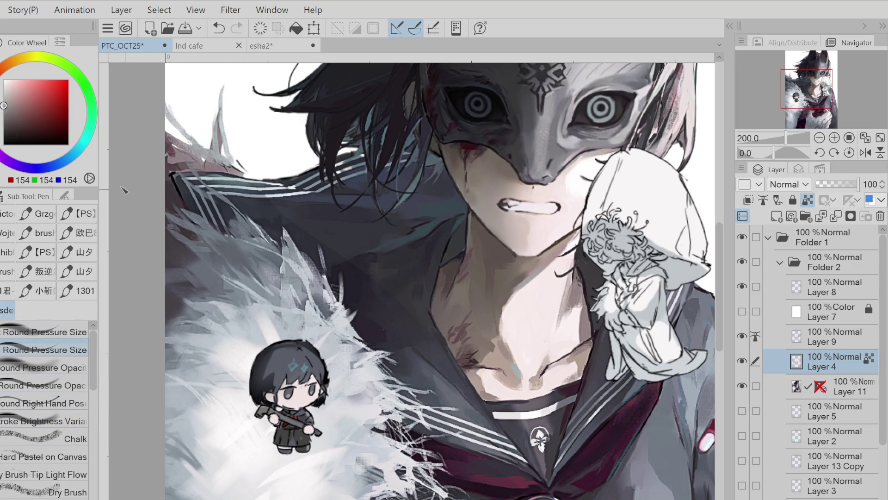
{"action": "left_click", "coordinate": [78, 150]}
{"action": "left_click", "coordinate": [32, 83]}
{"action": "key", "text": "ctrl+z"}
{"action": "left_click_drag", "start_coordinate": [290, 364], "coordinate": [309, 369]}
{"action": "key", "text": "ctrl+z"}
{"action": "left_click", "coordinate": [277, 401], "text": "alt"}
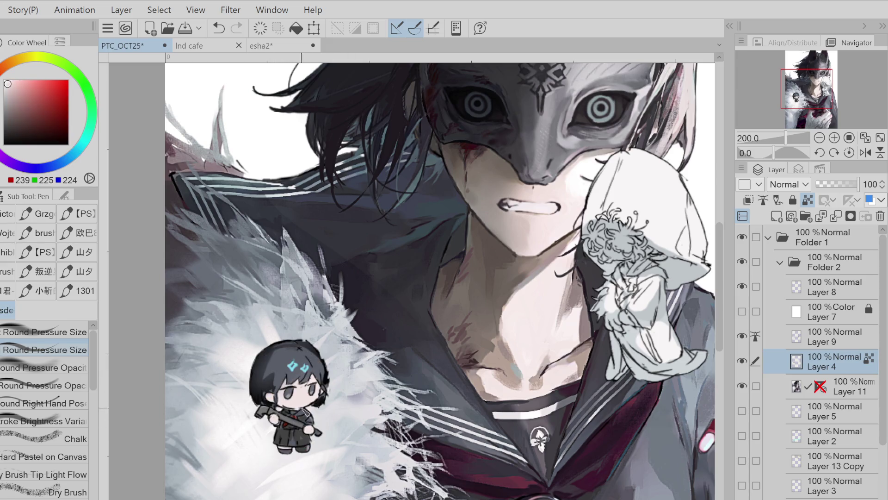
{"action": "left_click", "coordinate": [386, 417], "text": "ctrl+shift"}
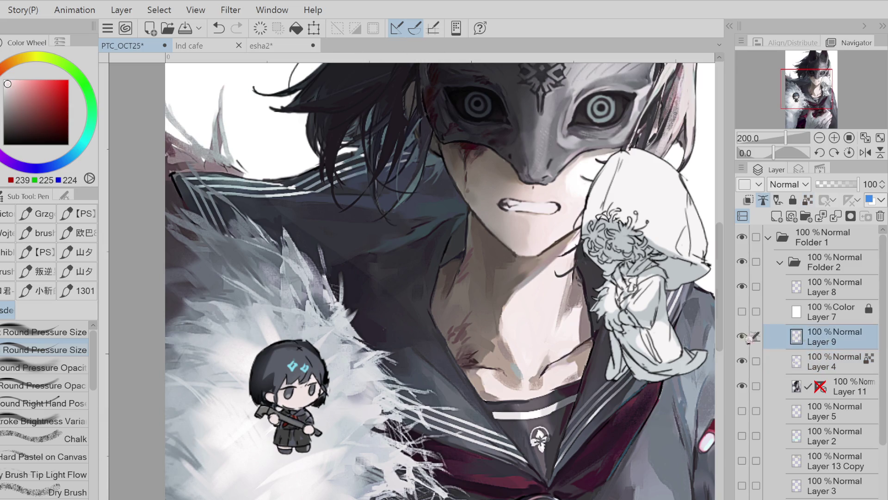
Erase the small dark x mark on the chibi's head with an enlarged Hard Eraser
{"action": "key", "text": "e"}
{"action": "key", "text": "bracketright"}
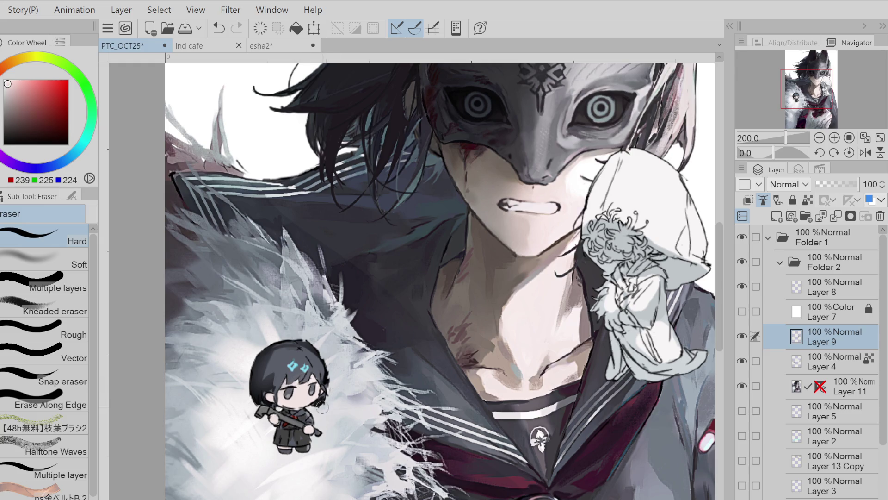
{"action": "key", "text": "ctrl+z"}
{"action": "left_click", "coordinate": [300, 348]}
{"action": "left_click", "coordinate": [294, 398], "text": "alt"}
{"action": "key", "text": "p"}
{"action": "key", "text": "ctrl+z"}
Paint along the gun and fill in dark grey hair on the right of the head
{"action": "left_click_drag", "start_coordinate": [303, 411], "coordinate": [281, 407]}
{"action": "left_click", "coordinate": [297, 407], "text": "alt"}
{"action": "left_click", "coordinate": [275, 390], "text": "alt"}
{"action": "left_click", "coordinate": [276, 389], "text": "alt"}
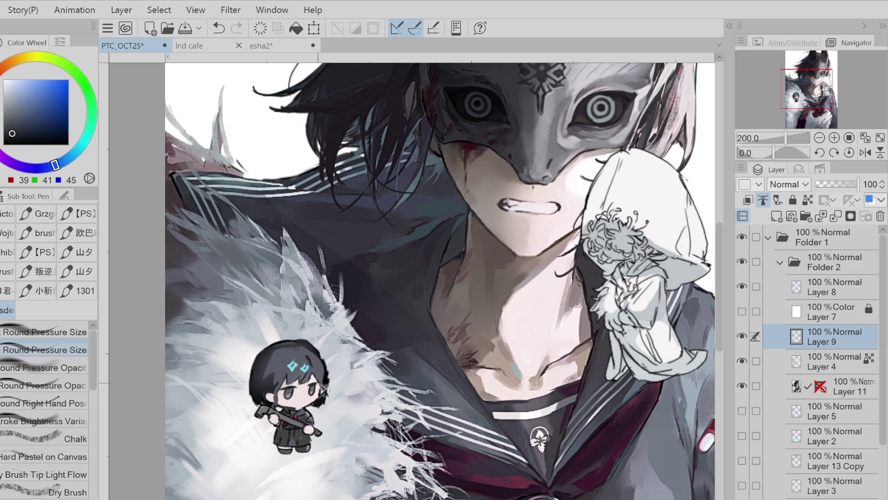
{"action": "left_click_drag", "start_coordinate": [321, 398], "coordinate": [318, 406]}
Add a light highlight and a deep brown touch on the gun stock
{"action": "left_click", "coordinate": [350, 396], "text": "alt"}
{"action": "key", "text": "ctrl+z"}
{"action": "left_click_drag", "start_coordinate": [263, 408], "coordinate": [273, 416]}
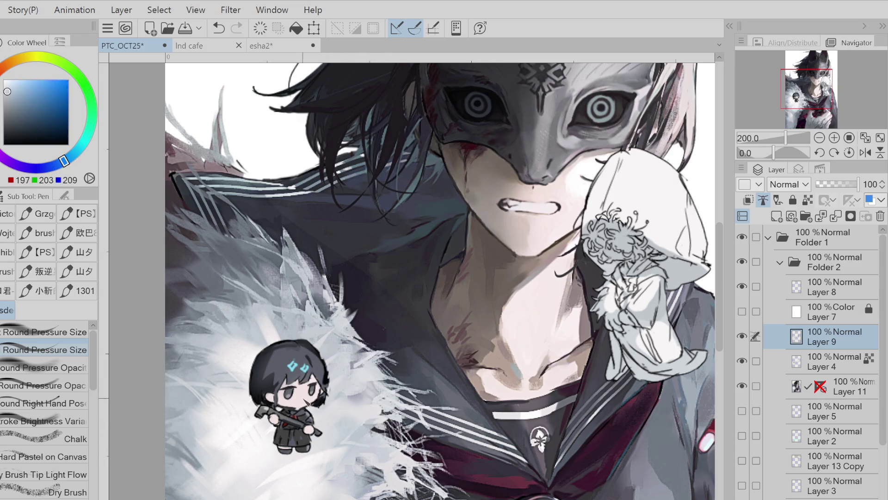
{"action": "left_click", "coordinate": [172, 158], "text": "alt"}
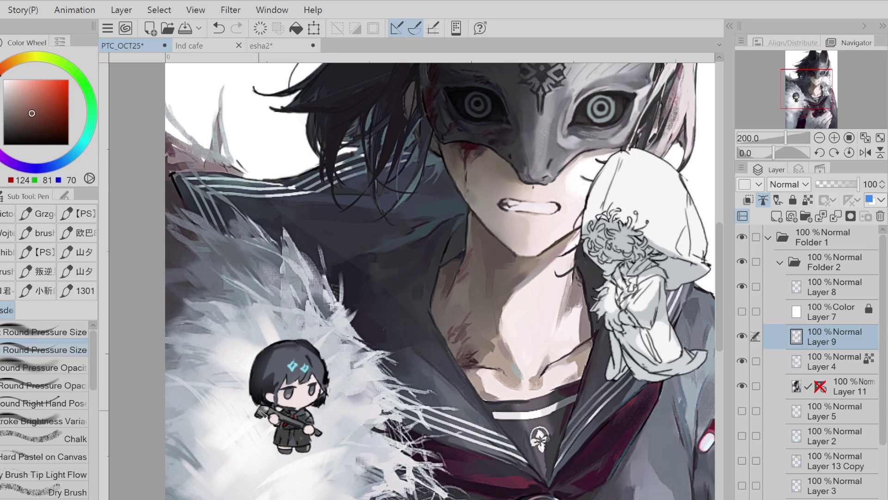
{"action": "key", "text": "ctrl+z"}
{"action": "left_click", "coordinate": [268, 412], "text": "alt"}
{"action": "left_click_drag", "start_coordinate": [264, 408], "coordinate": [273, 416]}
Extend the left tip of the gun in near-black
{"action": "left_click", "coordinate": [331, 389], "text": "alt"}
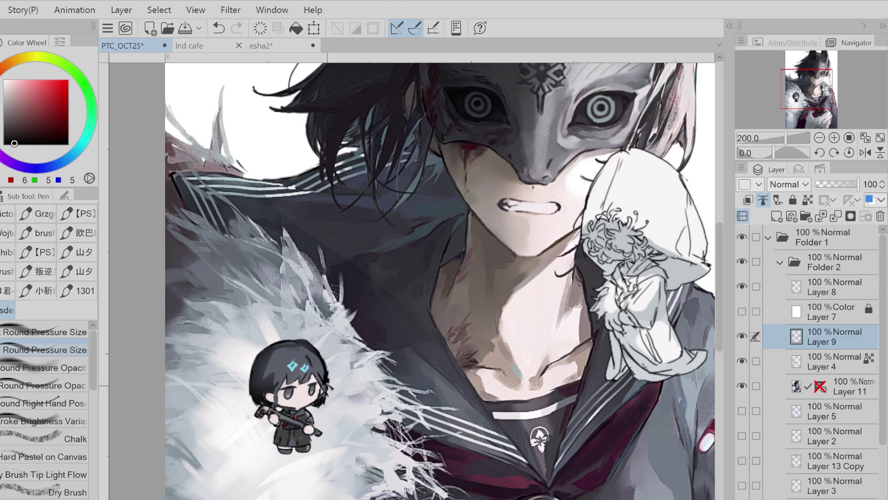
{"action": "left_click", "coordinate": [326, 389], "text": "alt"}
{"action": "left_click", "coordinate": [325, 387], "text": "alt"}
{"action": "left_click", "coordinate": [325, 389], "text": "alt"}
{"action": "left_click", "coordinate": [326, 389], "text": "alt"}
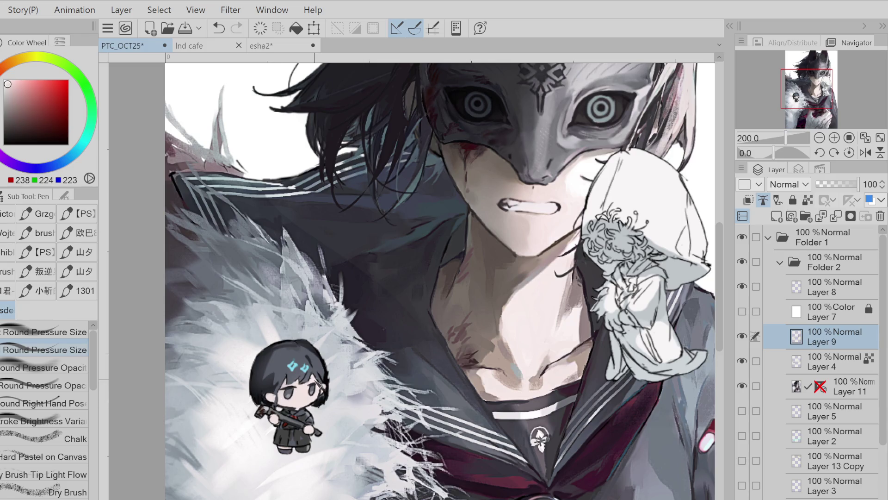
{"action": "left_click", "coordinate": [323, 403], "text": "alt"}
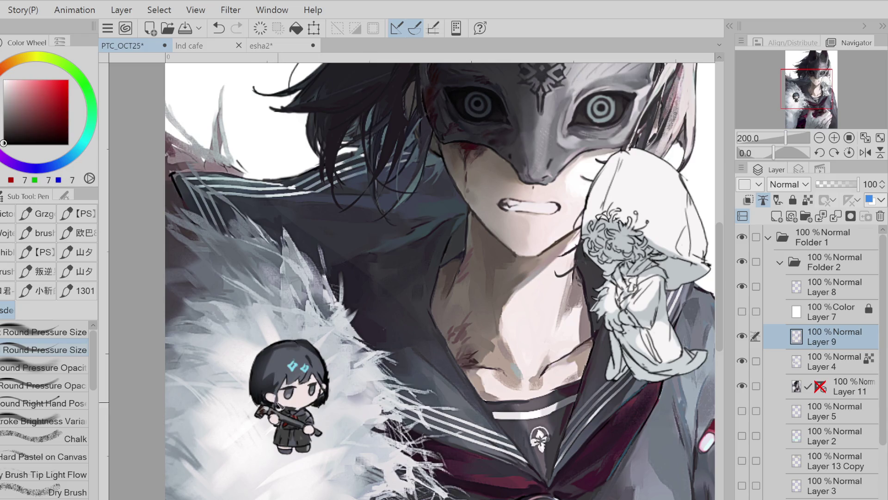
{"action": "left_click_drag", "start_coordinate": [260, 409], "coordinate": [259, 400]}
Shade the small figure's white sleeve with jacket grey using Airbrush (Soft) on Layer 4
{"action": "key", "text": "e"}
{"action": "scroll", "coordinate": [412, 278], "scroll_direction": "right", "scroll_amount": 5}
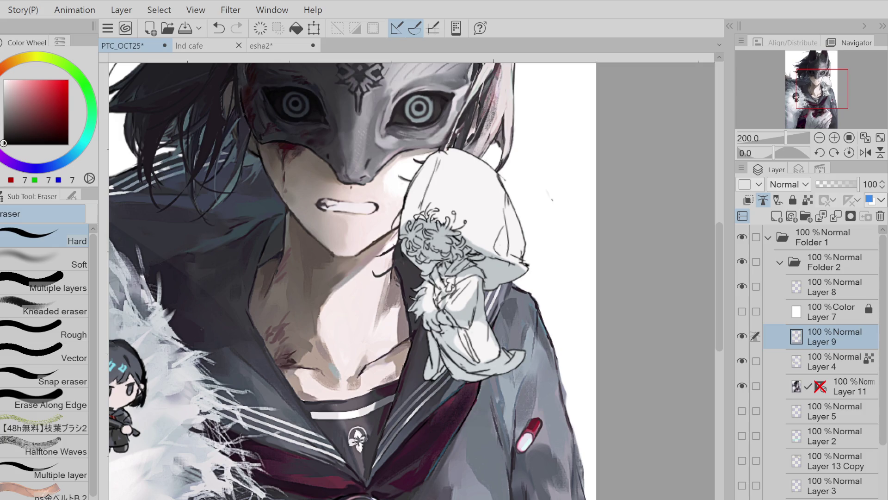
{"action": "key", "text": "b"}
{"action": "left_click", "coordinate": [544, 375], "text": "alt"}
{"action": "left_click", "coordinate": [544, 375]}
{"action": "key", "text": "ctrl+z"}
{"action": "left_click", "coordinate": [820, 363]}
{"action": "mouse_move", "coordinate": [518, 333]}
{"action": "left_mouse_down"}
{"action": "mouse_move", "coordinate": [454, 365]}
{"action": "mouse_move", "coordinate": [513, 342]}
{"action": "mouse_move", "coordinate": [458, 361]}
{"action": "mouse_move", "coordinate": [509, 352]}
{"action": "left_mouse_up"}
{"action": "key", "text": "p"}
{"action": "left_click", "coordinate": [28, 99]}
{"action": "left_click", "coordinate": [10, 90]}
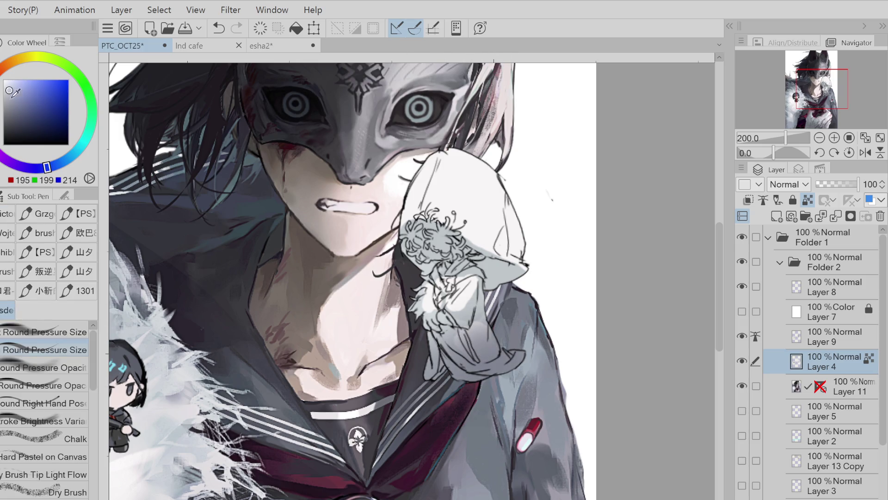
Sample greys from the small figure, adjusting light grey from 211 down to 165
{"action": "left_click", "coordinate": [462, 310], "text": "alt"}
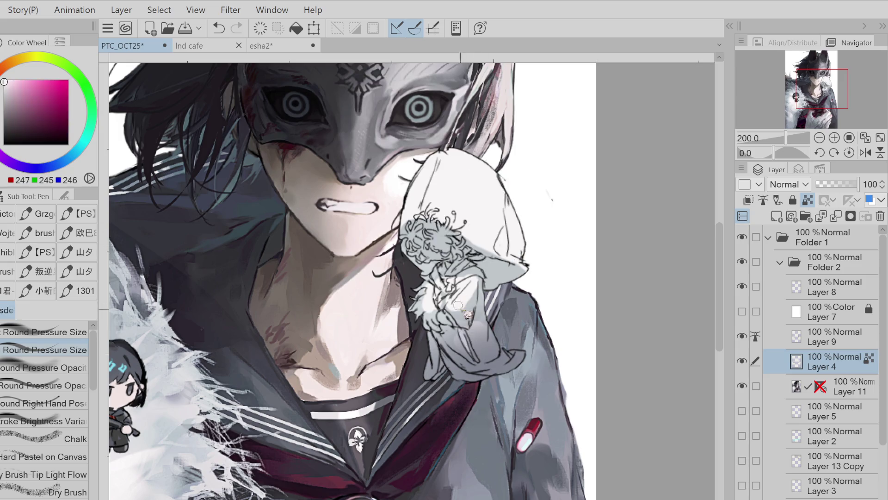
{"action": "left_click", "coordinate": [7, 88]}
{"action": "left_click", "coordinate": [4, 90]}
{"action": "left_click", "coordinate": [60, 163]}
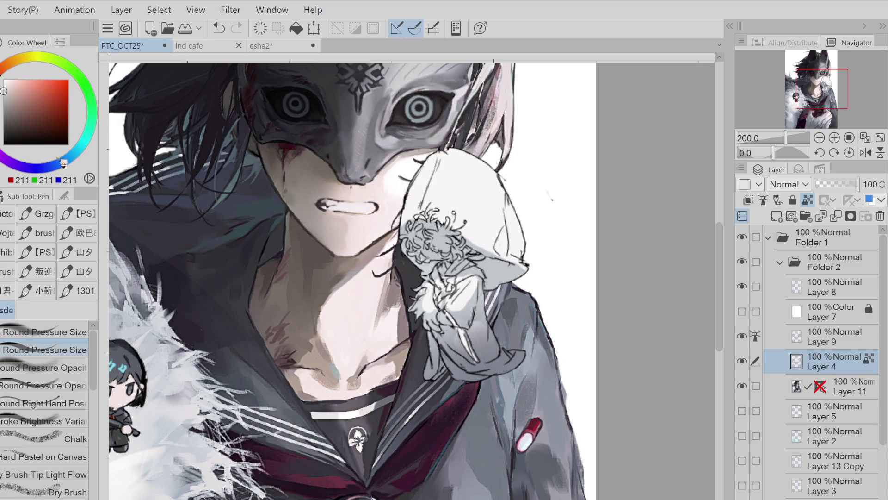
{"action": "left_click", "coordinate": [4, 103]}
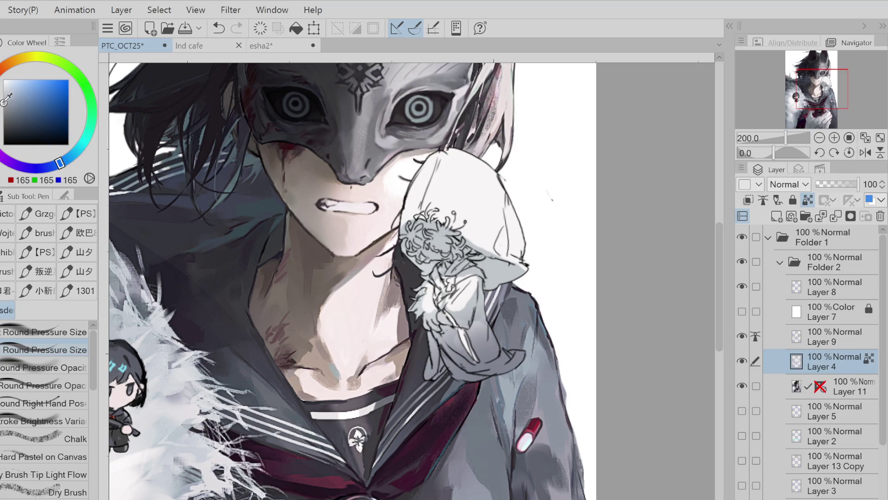
{"action": "left_click", "coordinate": [446, 319], "text": "alt"}
{"action": "key", "text": "ctrl+z"}
{"action": "left_click", "coordinate": [435, 319], "text": "alt"}
{"action": "left_click", "coordinate": [437, 326]}
Paint a bluish dark-grey stroke on the figure's arm and a small light stroke
{"action": "left_click", "coordinate": [4, 119]}
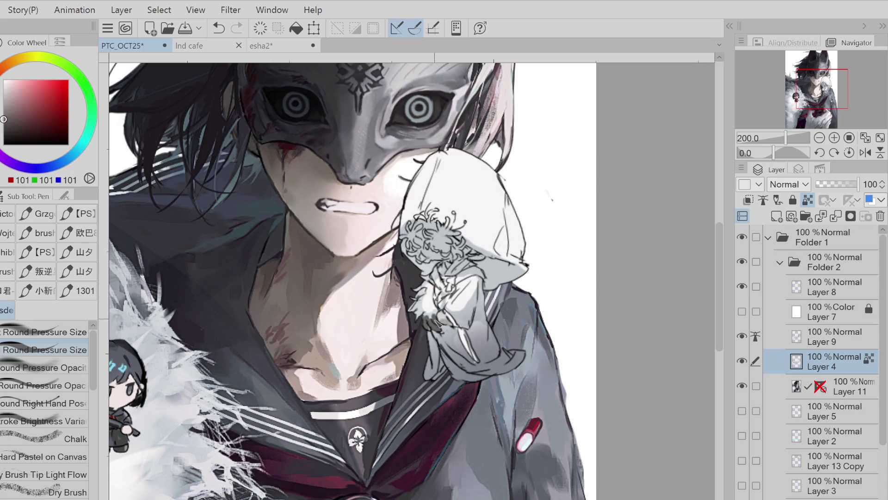
{"action": "left_click", "coordinate": [38, 168]}
{"action": "left_click", "coordinate": [10, 114]}
{"action": "left_click_drag", "start_coordinate": [427, 324], "coordinate": [435, 330]}
{"action": "left_click", "coordinate": [430, 320], "text": "alt"}
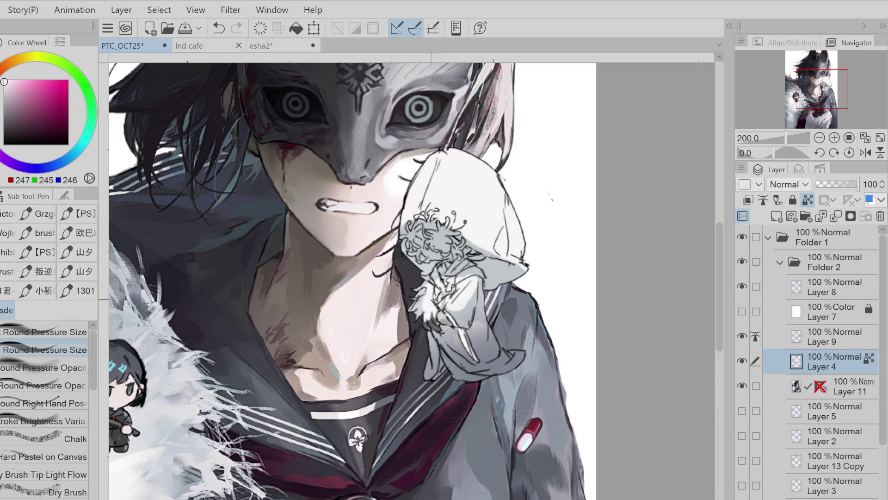
{"action": "left_click", "coordinate": [433, 309], "text": "alt"}
{"action": "key", "text": "ctrl+z"}
{"action": "left_click_drag", "start_coordinate": [456, 285], "coordinate": [470, 279]}
Sample a range of near-white, grey-blue and dark grey tones from the hooded figure
{"action": "left_click", "coordinate": [470, 294], "text": "alt"}
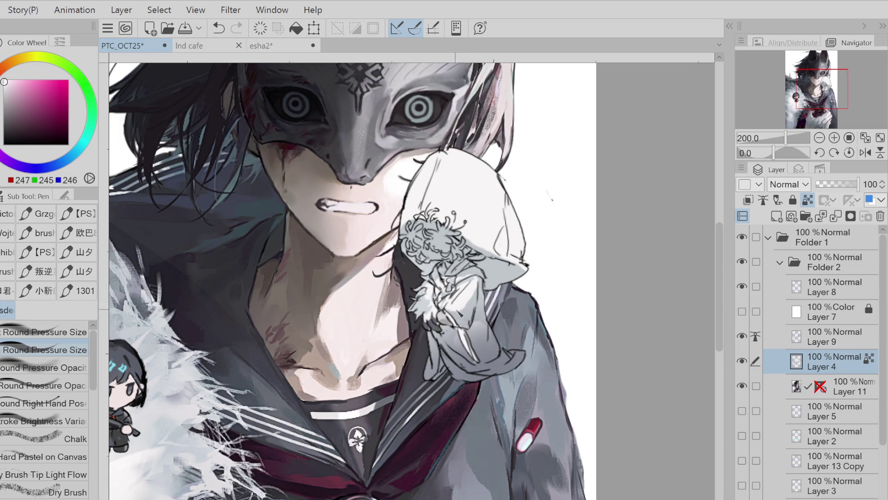
{"action": "left_click", "coordinate": [465, 316], "text": "alt"}
{"action": "left_click", "coordinate": [480, 322], "text": "alt"}
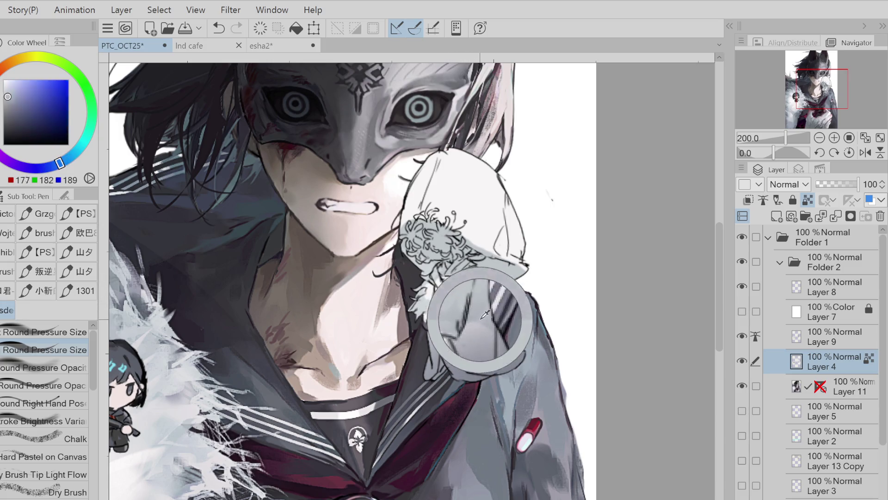
{"action": "left_click", "coordinate": [455, 332], "text": "alt"}
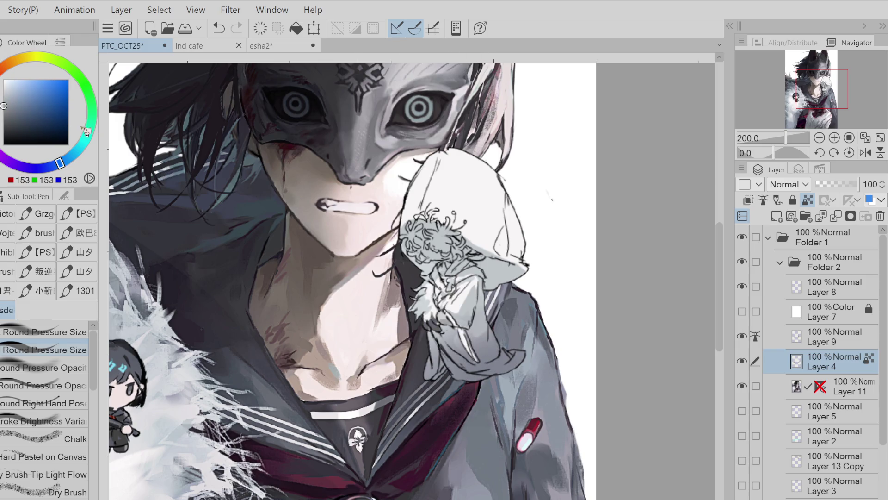
{"action": "left_click", "coordinate": [453, 340], "text": "alt"}
{"action": "left_click_drag", "start_coordinate": [493, 317], "coordinate": [467, 350], "text": "alt"}
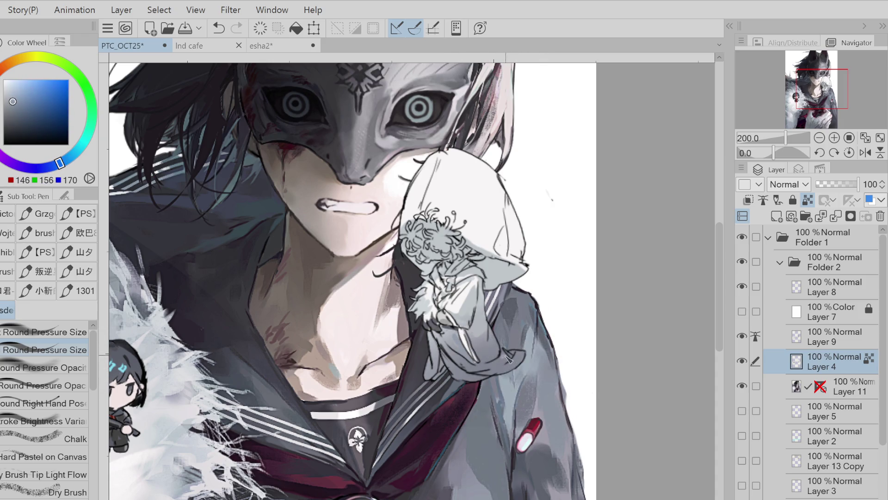
{"action": "left_click", "coordinate": [481, 348], "text": "alt"}
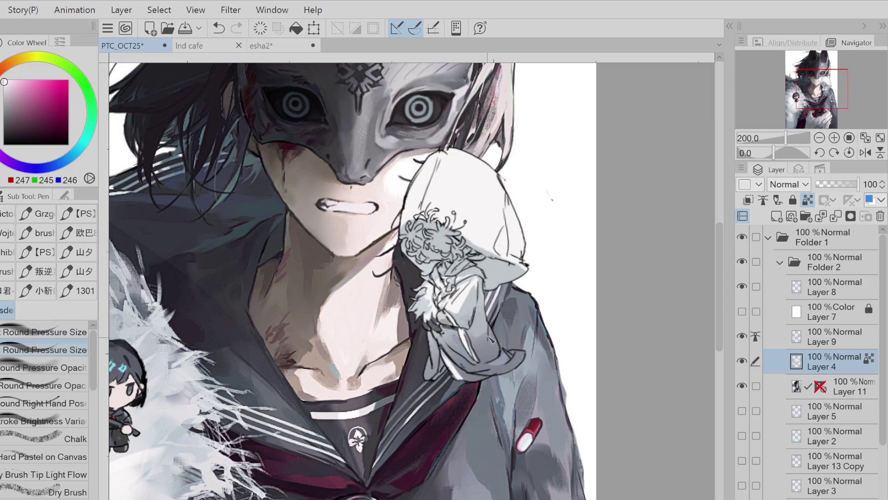
{"action": "left_click", "coordinate": [482, 324], "text": "alt"}
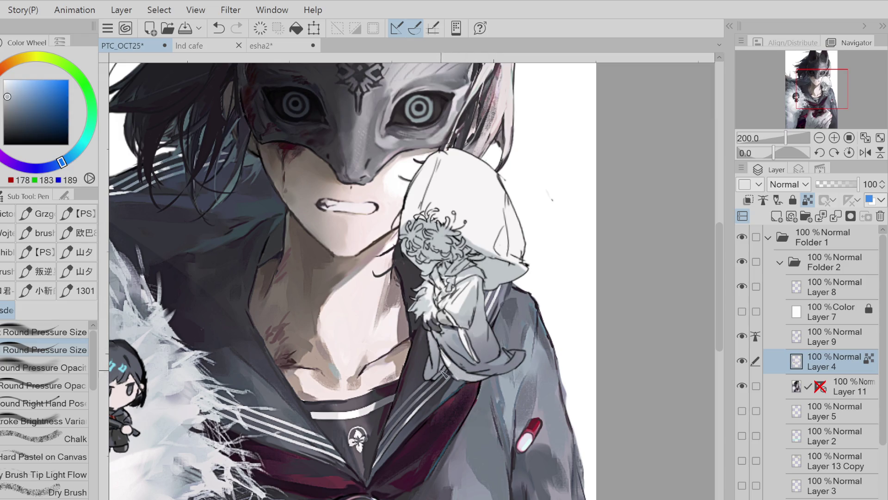
{"action": "left_click", "coordinate": [493, 347], "text": "alt"}
Undo the test strokes and pick a dark red on the Color Wheel
{"action": "key", "text": "ctrl+z"}
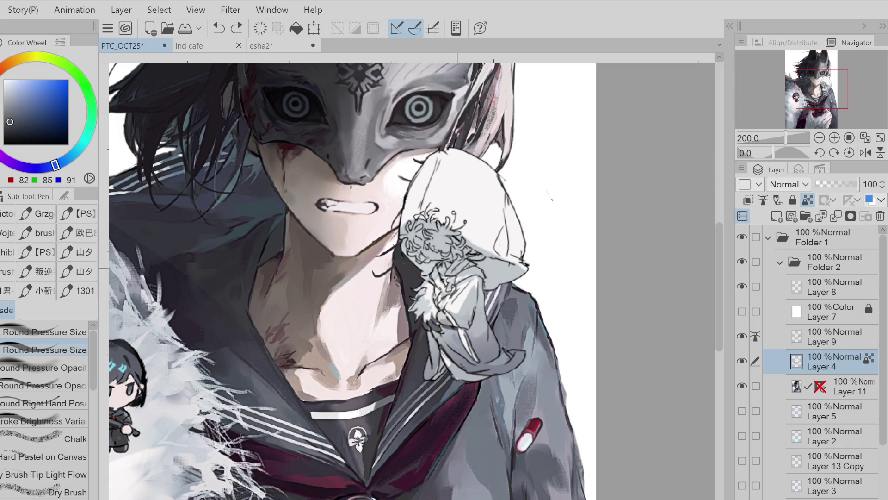
{"action": "key", "text": "ctrl+z"}
{"action": "left_click_drag", "start_coordinate": [458, 269], "coordinate": [456, 276]}
{"action": "key", "text": "ctrl+z"}
{"action": "left_click", "coordinate": [18, 78]}
{"action": "left_click", "coordinate": [28, 115]}
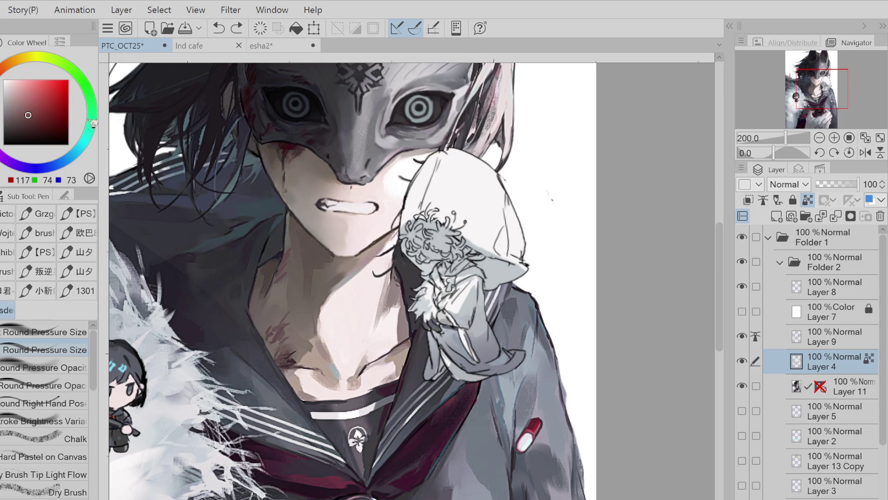
Fill the upper and left petals of the head flower with dark red
{"action": "key", "text": "w"}
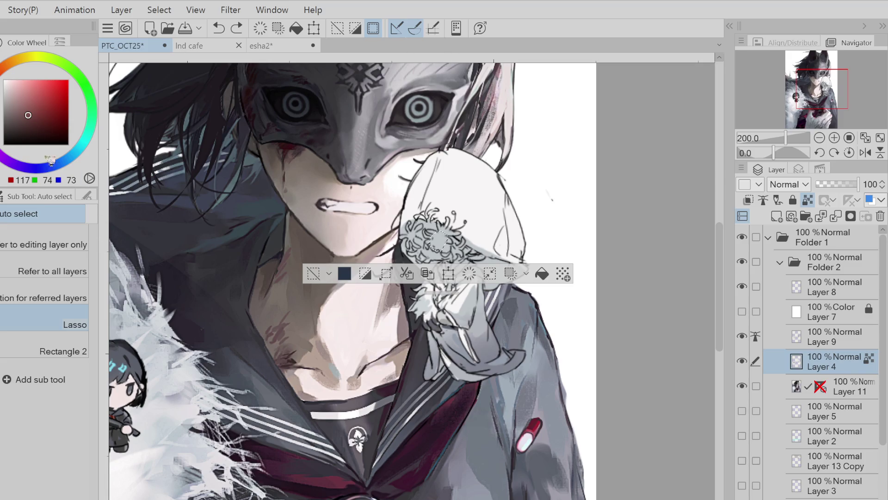
{"action": "key", "text": "ctrl+z"}
{"action": "key", "text": "g"}
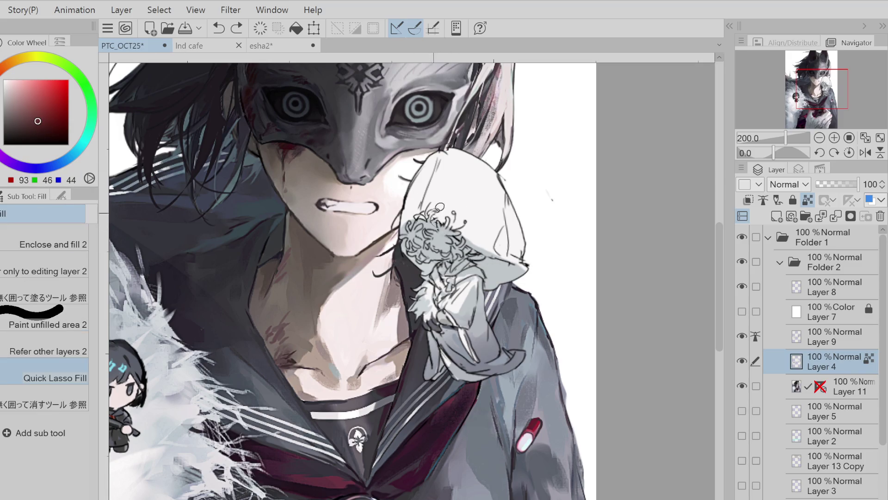
{"action": "left_click", "coordinate": [423, 215]}
{"action": "left_click", "coordinate": [421, 229]}
{"action": "left_click", "coordinate": [426, 225], "text": "alt"}
{"action": "left_click", "coordinate": [413, 223]}
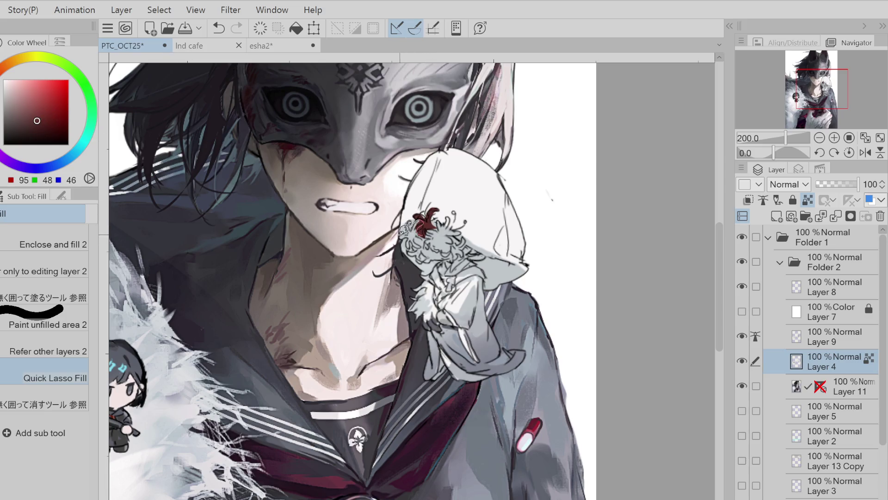
{"action": "left_click", "coordinate": [409, 231]}
Fill the flower's right-side petals and centre dark red
{"action": "left_click", "coordinate": [437, 246]}
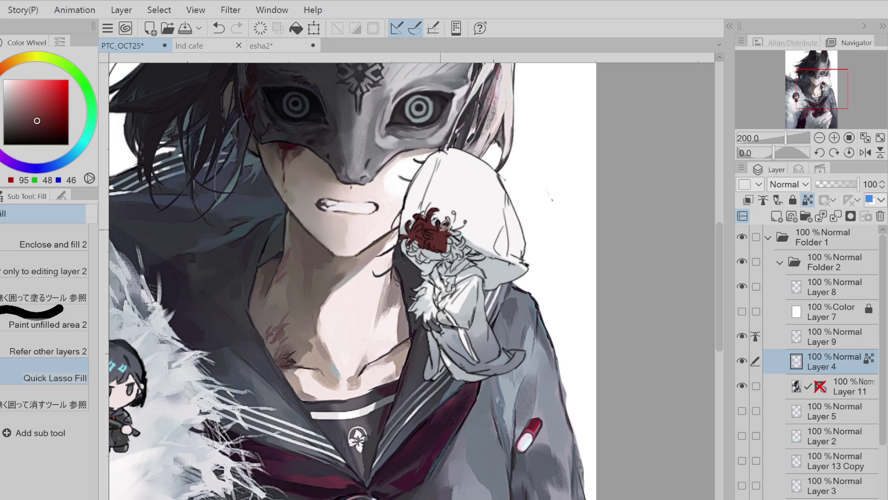
{"action": "left_click", "coordinate": [455, 225]}
{"action": "left_click", "coordinate": [456, 241]}
{"action": "left_click", "coordinate": [436, 249]}
Retry filling the petal area near the flower centre, undoing each misfill
{"action": "left_click", "coordinate": [433, 254]}
{"action": "key", "text": "ctrl+z"}
{"action": "left_click", "coordinate": [430, 255]}
{"action": "key", "text": "ctrl+z"}
{"action": "left_click", "coordinate": [429, 257]}
{"action": "key", "text": "ctrl+z"}
Fill the lower petals and the small gap on the flower's right dark red
{"action": "left_click", "coordinate": [429, 245]}
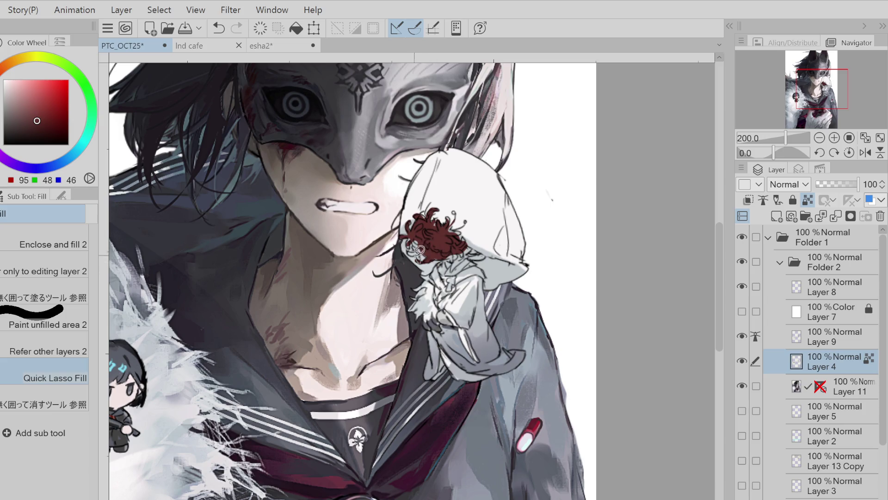
{"action": "left_click", "coordinate": [433, 245]}
{"action": "key", "text": "ctrl+z"}
{"action": "left_click", "coordinate": [466, 229]}
{"action": "key", "text": "ctrl+z"}
{"action": "left_click", "coordinate": [467, 240]}
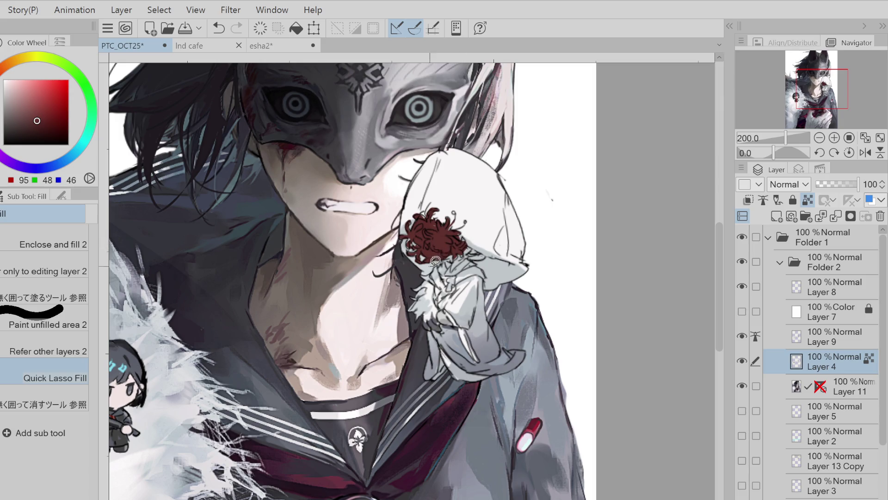
Redraw the tiny chibi face marks with the pen and retry marks at the flower's top
{"action": "key", "text": "p"}
{"action": "key", "text": "ctrl+z"}
{"action": "left_click_drag", "start_coordinate": [422, 252], "coordinate": [413, 249]}
{"action": "key", "text": "ctrl+z"}
{"action": "left_click_drag", "start_coordinate": [428, 210], "coordinate": [432, 215]}
{"action": "key", "text": "x"}
{"action": "key", "text": "ctrl+z"}
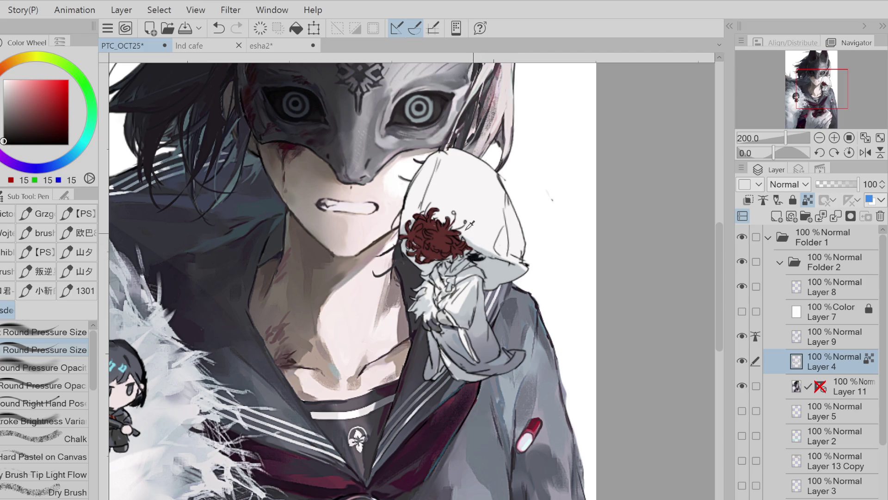
{"action": "left_click", "coordinate": [485, 260], "text": "alt"}
Sample greys from the hooded figure and draw pale filaments on the red flower
{"action": "left_click", "coordinate": [451, 278], "text": "alt"}
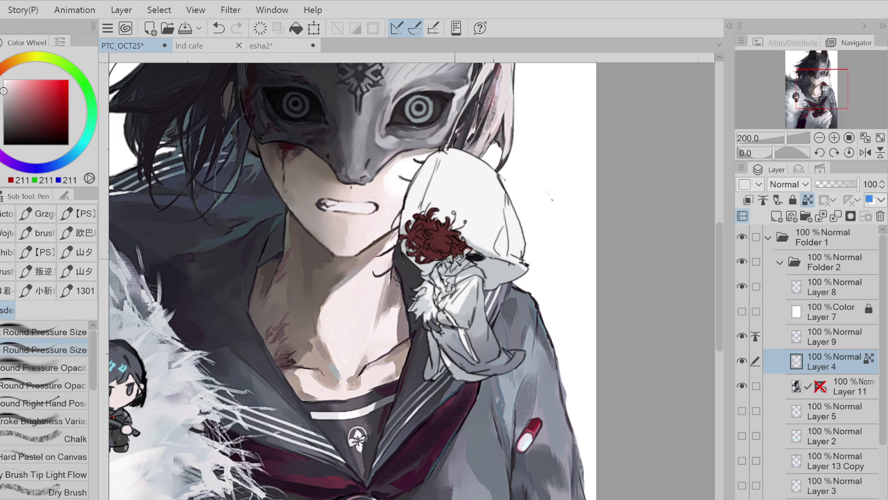
{"action": "left_click", "coordinate": [472, 263], "text": "alt"}
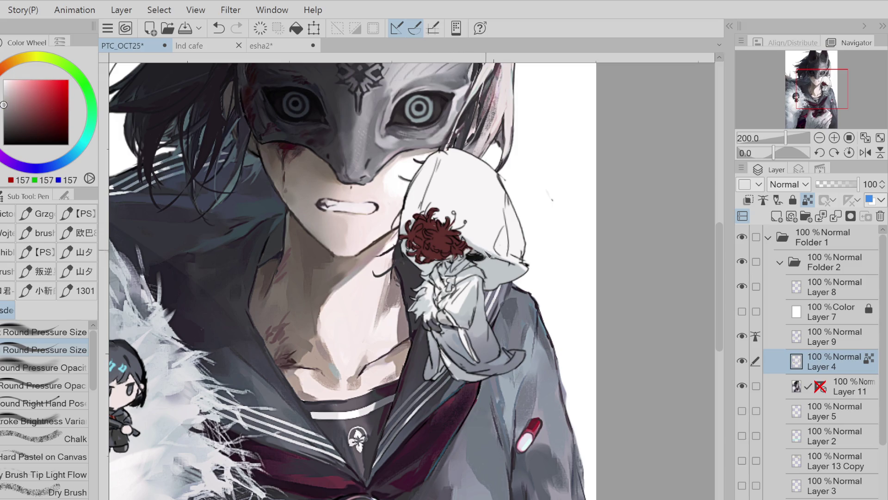
{"action": "left_click", "coordinate": [457, 274], "text": "alt"}
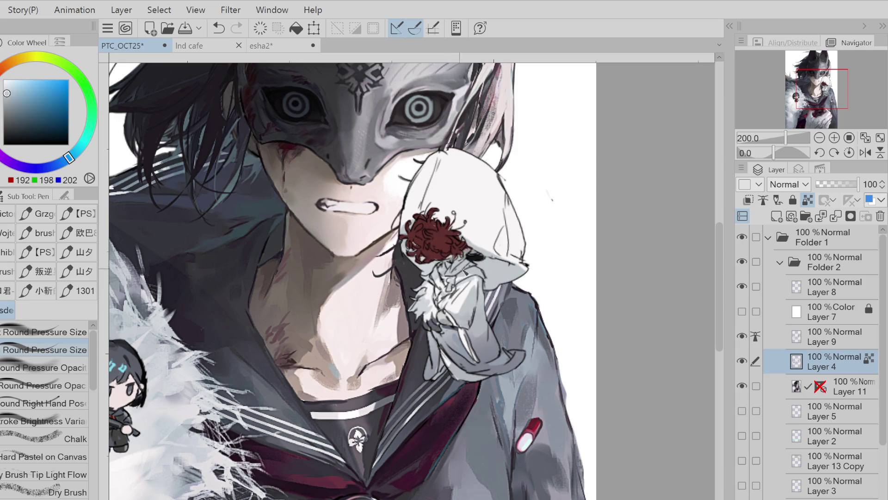
{"action": "key", "text": "ctrl+z"}
{"action": "left_click", "coordinate": [460, 270]}
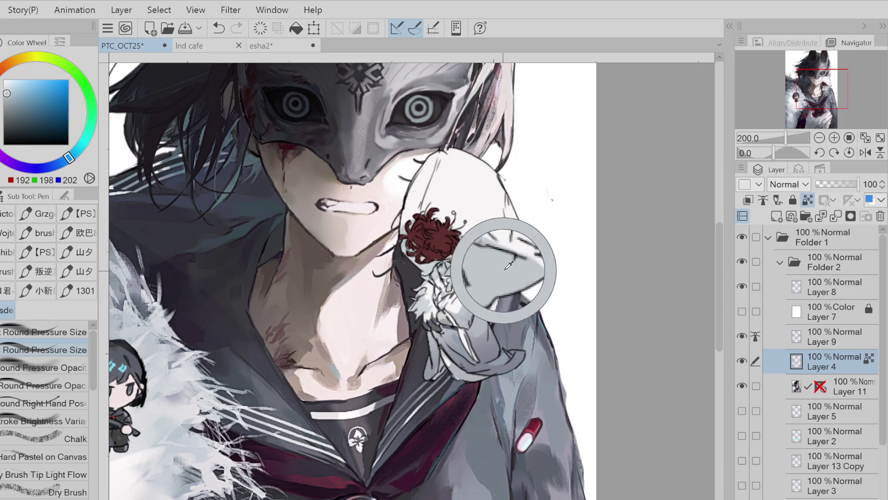
{"action": "left_click", "coordinate": [492, 301], "text": "alt"}
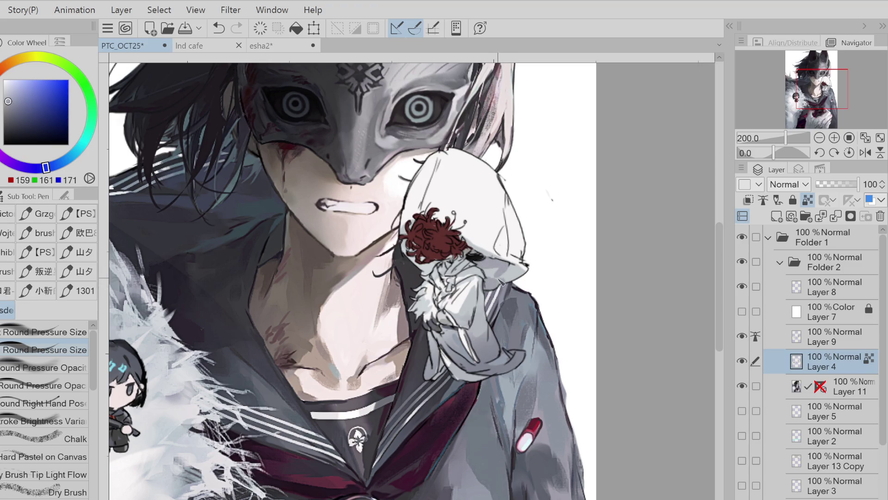
{"action": "left_click", "coordinate": [517, 254], "text": "alt"}
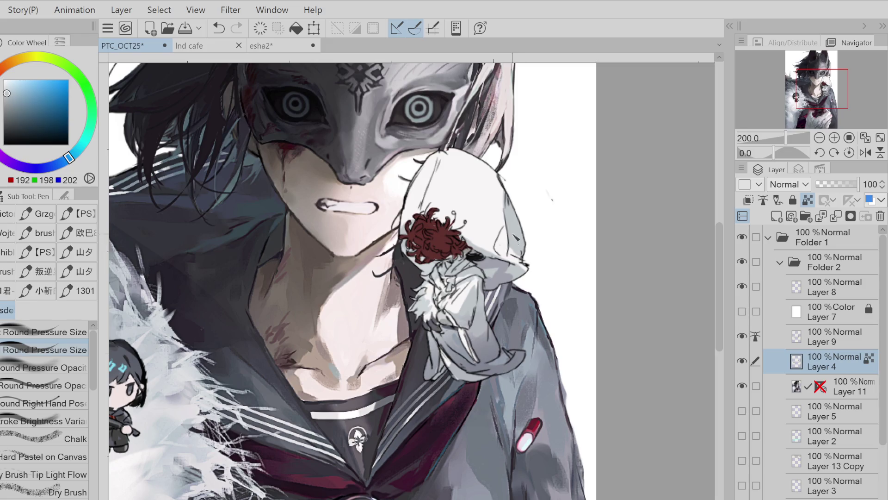
{"action": "left_click_drag", "start_coordinate": [458, 217], "coordinate": [449, 225]}
Add light grey strokes to the white fur and short darker grey strokes on the chest
{"action": "left_click", "coordinate": [477, 267], "text": "alt"}
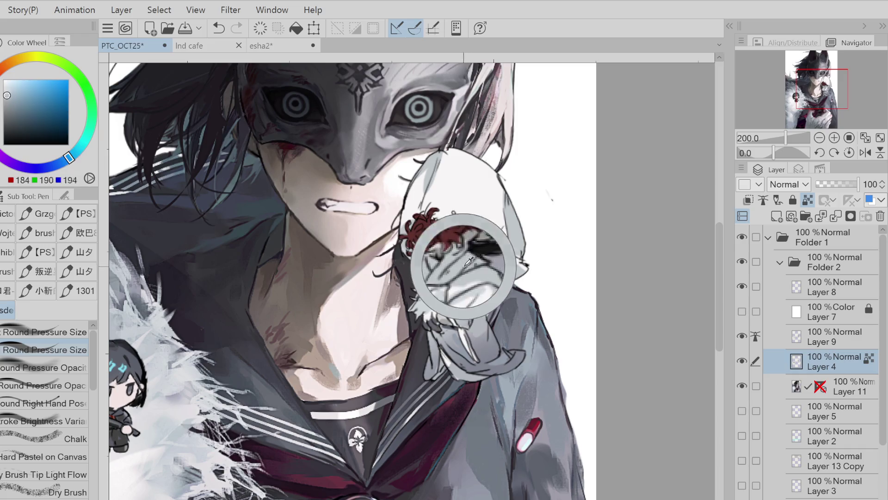
{"action": "left_click_drag", "start_coordinate": [13, 93], "coordinate": [4, 99]}
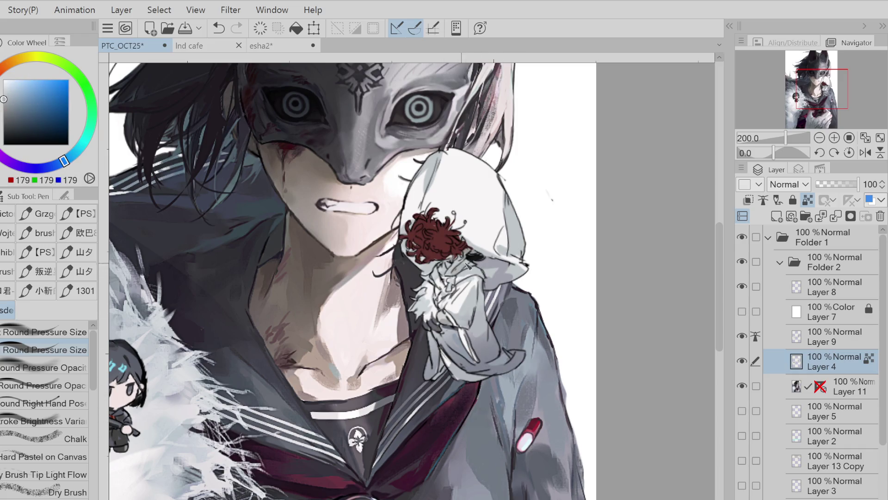
{"action": "left_click_drag", "start_coordinate": [450, 290], "coordinate": [431, 293]}
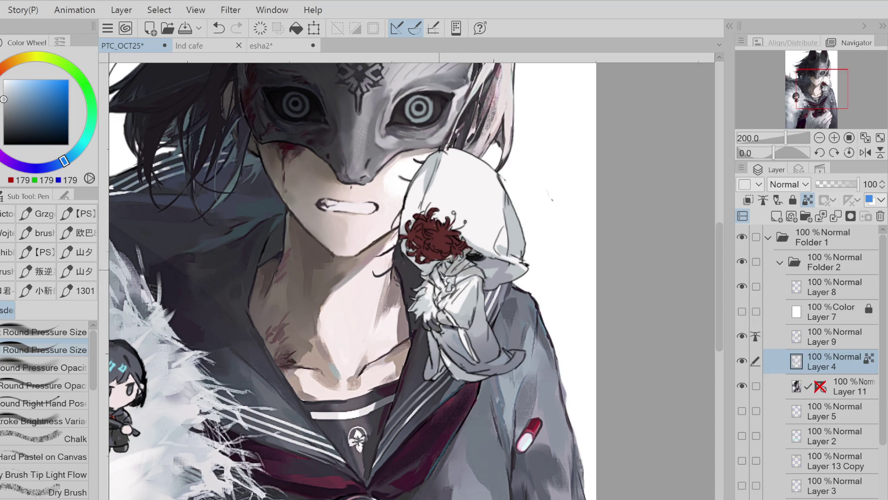
{"action": "left_click", "coordinate": [20, 126]}
{"action": "mouse_move", "coordinate": [443, 272]}
{"action": "left_mouse_down"}
{"action": "mouse_move", "coordinate": [435, 270]}
{"action": "mouse_move", "coordinate": [490, 262]}
{"action": "mouse_move", "coordinate": [517, 280]}
{"action": "left_mouse_up"}
{"action": "key", "text": "ctrl+z"}
{"action": "key", "text": "ctrl+z"}
{"action": "key", "text": "ctrl+z"}
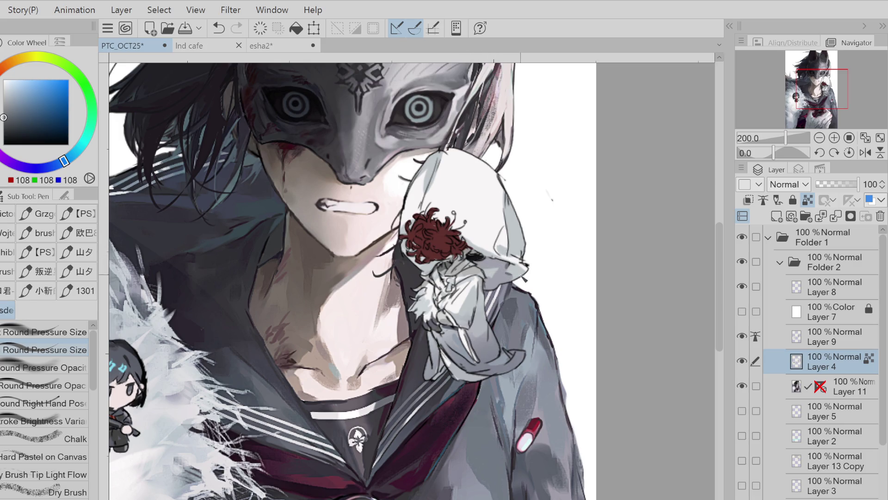
Set a crimson red (160, 34, 51) from the flower and pin for the soft airbrush
{"action": "left_click", "coordinate": [431, 234], "text": "alt"}
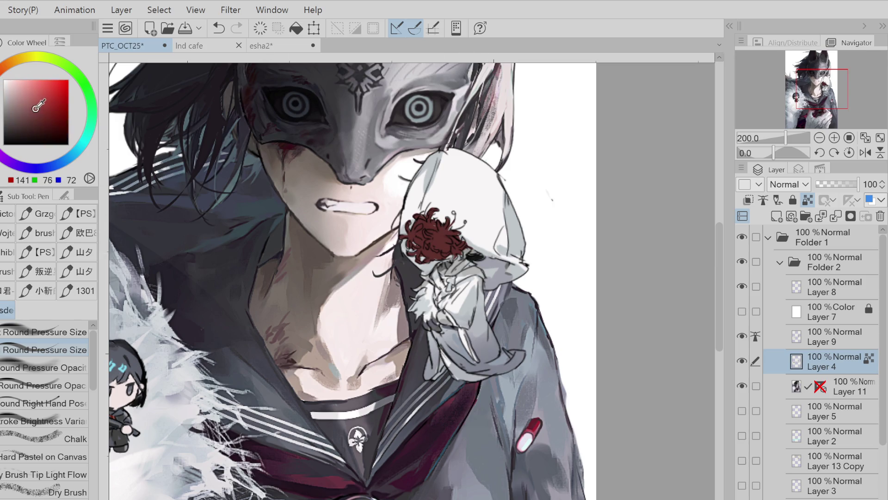
{"action": "key", "text": "b"}
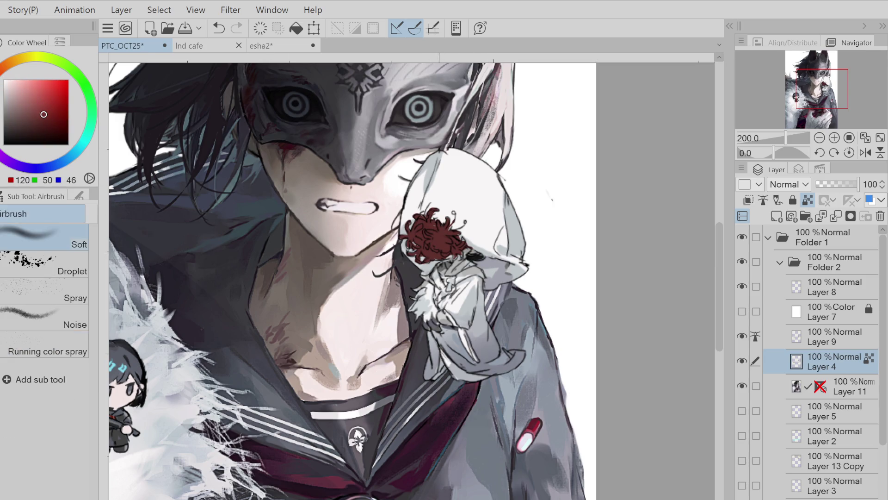
{"action": "left_click", "coordinate": [537, 425], "text": "alt"}
{"action": "left_click", "coordinate": [451, 234], "text": "alt"}
Cover the flower petals with brighter crimson using lasso fill
{"action": "key", "text": "g"}
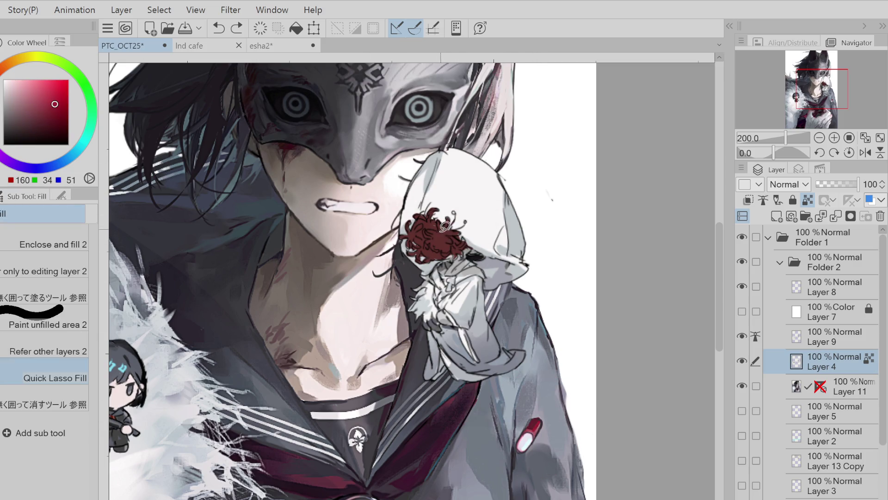
{"action": "mouse_move", "coordinate": [458, 228]}
{"action": "left_mouse_down"}
{"action": "mouse_move", "coordinate": [467, 229]}
{"action": "mouse_move", "coordinate": [434, 234]}
{"action": "mouse_move", "coordinate": [459, 229]}
{"action": "mouse_move", "coordinate": [423, 223]}
{"action": "mouse_move", "coordinate": [445, 225]}
{"action": "left_mouse_up"}
{"action": "key", "text": "ctrl+z"}
{"action": "key", "text": "ctrl+y"}
{"action": "key", "text": "ctrl+z"}
{"action": "key", "text": "ctrl+z"}
{"action": "mouse_move", "coordinate": [445, 239]}
{"action": "left_mouse_down"}
{"action": "mouse_move", "coordinate": [432, 253]}
{"action": "mouse_move", "coordinate": [422, 227]}
{"action": "mouse_move", "coordinate": [413, 229]}
{"action": "mouse_move", "coordinate": [427, 240]}
{"action": "left_mouse_up"}
Make Layer 9 the working and reference layer, then draw a deep teal stroke on the figure
{"action": "left_click", "coordinate": [835, 337]}
{"action": "key", "text": "e"}
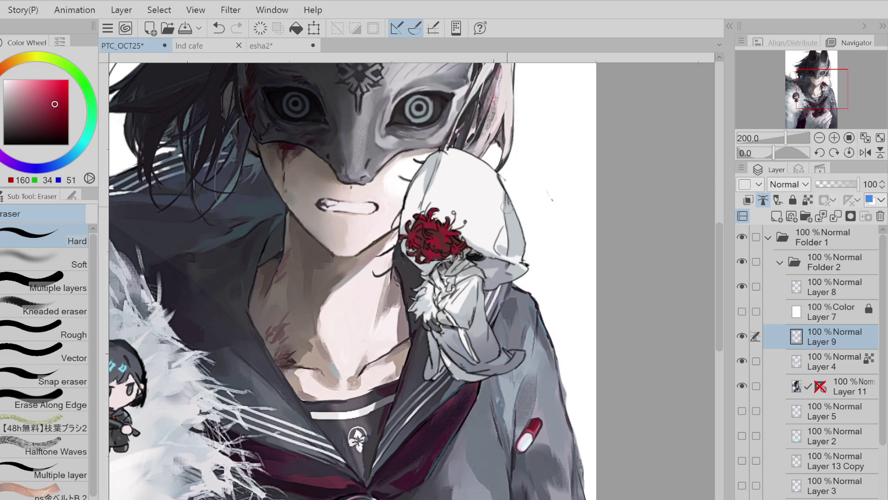
{"action": "left_click", "coordinate": [808, 200]}
{"action": "key", "text": "p"}
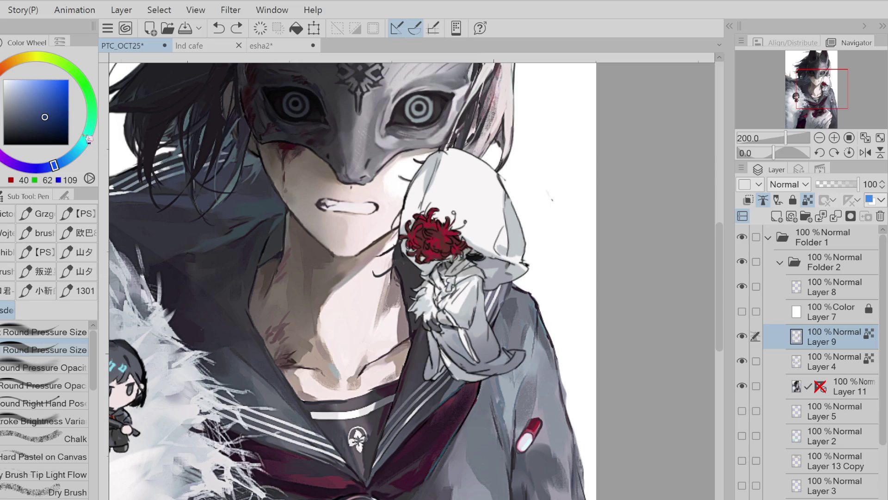
{"action": "left_click", "coordinate": [481, 278], "text": "alt"}
{"action": "left_click", "coordinate": [44, 128]}
{"action": "left_click_drag", "start_coordinate": [444, 287], "coordinate": [456, 324]}
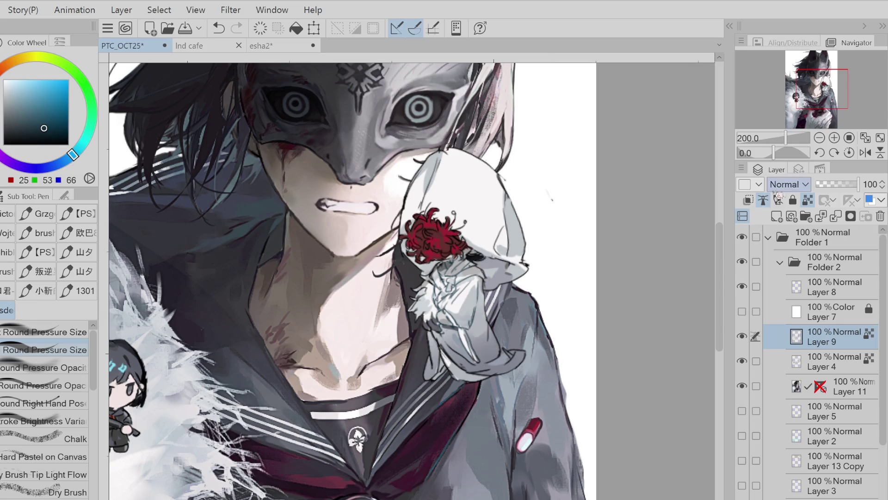
{"action": "key", "text": "ctrl+z"}
{"action": "key", "text": "ctrl+z"}
{"action": "key", "text": "ctrl+y"}
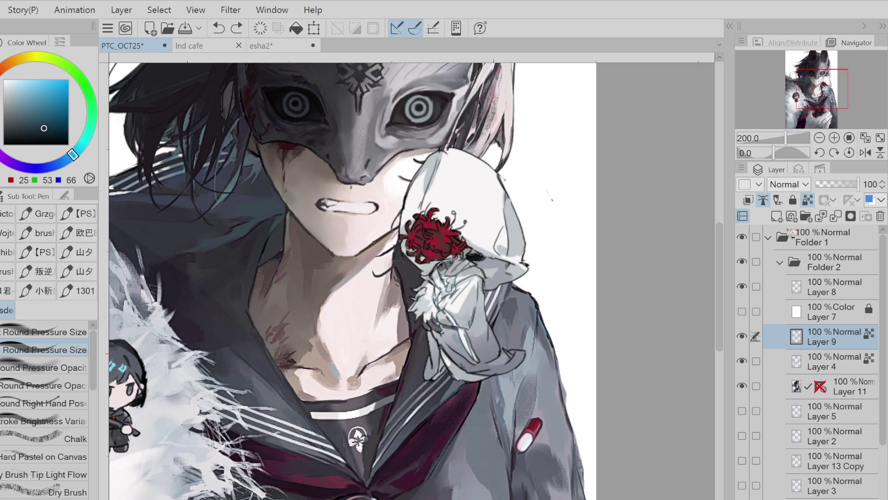
Try a black stroke on the sleeve, undo it, and pick a near-black purple
{"action": "left_click", "coordinate": [3, 128]}
{"action": "left_click", "coordinate": [3, 145]}
{"action": "left_click_drag", "start_coordinate": [442, 273], "coordinate": [451, 320]}
{"action": "key", "text": "ctrl+z"}
{"action": "left_click", "coordinate": [14, 136]}
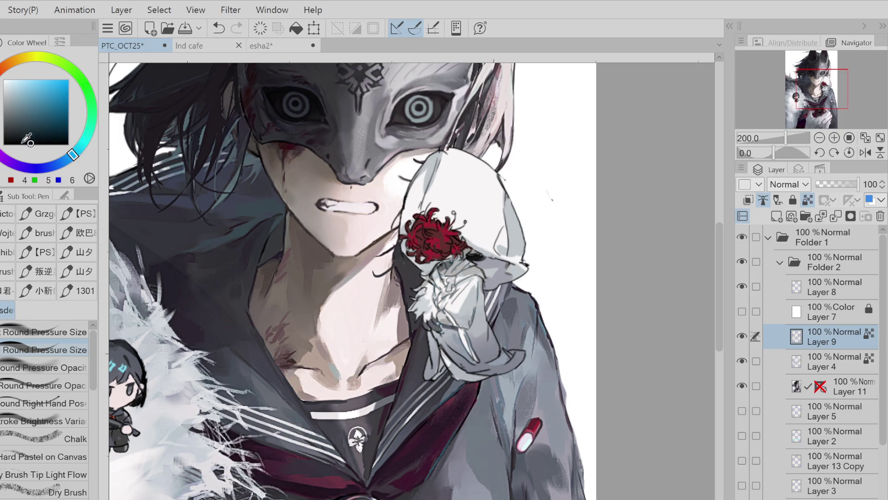
{"action": "left_click", "coordinate": [25, 167]}
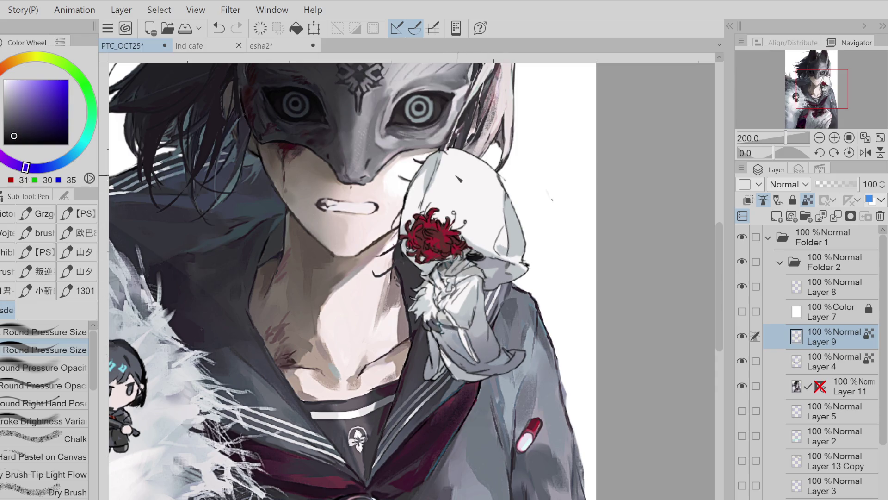
Merge Layer 9 down into Layer 4, undo the extra merge, and sample the hood's near-white
{"action": "key", "text": "ctrl+e"}
{"action": "key", "text": "ctrl+e"}
{"action": "key", "text": "ctrl+z"}
{"action": "key", "text": "e"}
{"action": "left_click", "coordinate": [428, 199], "text": "alt"}
Paint reddish filament strokes along the flower's edges, redrawing the lower-edge marks
{"action": "key", "text": "p"}
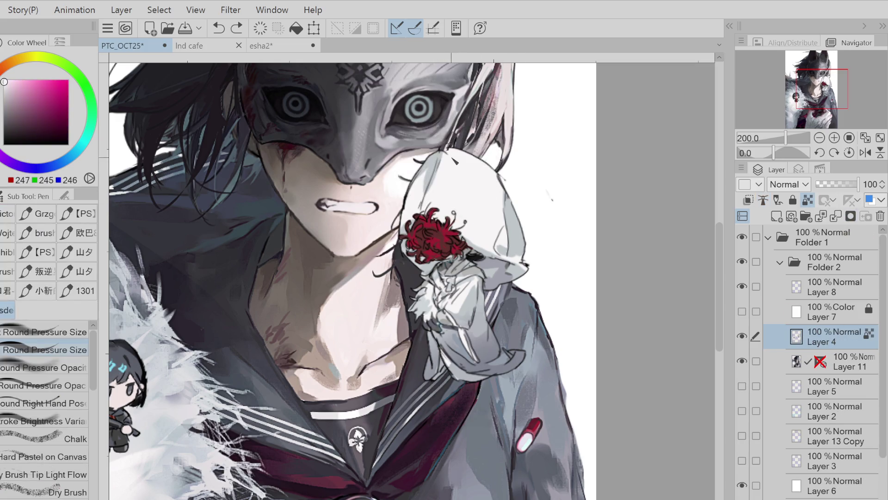
{"action": "left_click_drag", "start_coordinate": [445, 160], "coordinate": [428, 190]}
{"action": "left_click", "coordinate": [425, 194], "text": "alt"}
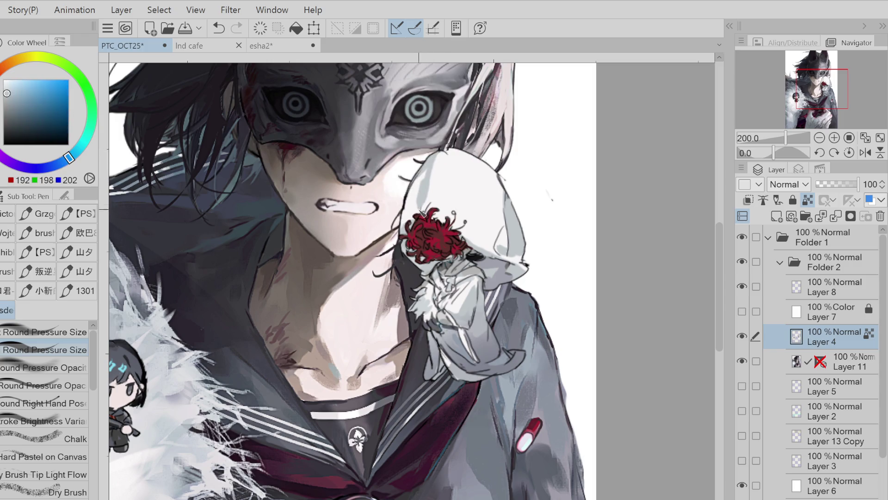
{"action": "left_click", "coordinate": [444, 229], "text": "alt"}
{"action": "left_click_drag", "start_coordinate": [464, 238], "coordinate": [428, 198]}
{"action": "key", "text": "ctrl+z"}
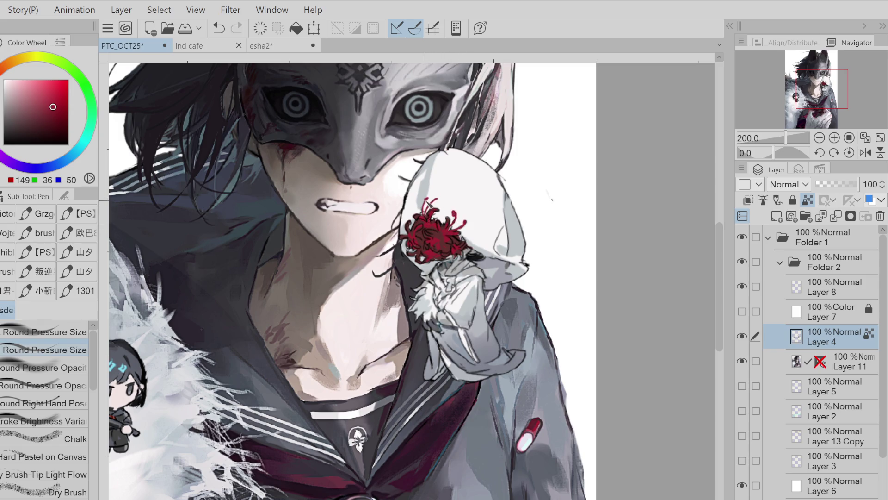
{"action": "key", "text": "ctrl+z"}
{"action": "mouse_move", "coordinate": [476, 236]}
{"action": "left_mouse_down"}
{"action": "mouse_move", "coordinate": [462, 266]}
{"action": "mouse_move", "coordinate": [420, 274]}
{"action": "left_mouse_up"}
Sample deeper red and dark brown from the flower and paint dark inner accents
{"action": "left_click", "coordinate": [410, 241], "text": "alt"}
{"action": "left_click", "coordinate": [440, 246], "text": "alt"}
{"action": "left_click", "coordinate": [427, 239], "text": "alt"}
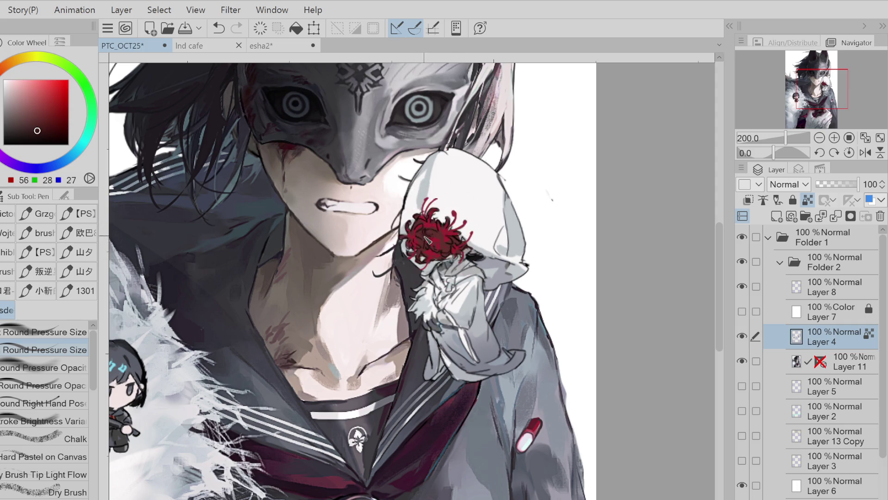
{"action": "key", "text": "ctrl+z"}
Sample near-white, mid grey, near-black and grey-blue tones from the hood and flower lines
{"action": "key", "text": "ctrl+z"}
{"action": "left_click_drag", "start_coordinate": [421, 226], "coordinate": [416, 218]}
{"action": "left_click", "coordinate": [456, 213], "text": "alt"}
{"action": "key", "text": "ctrl+z"}
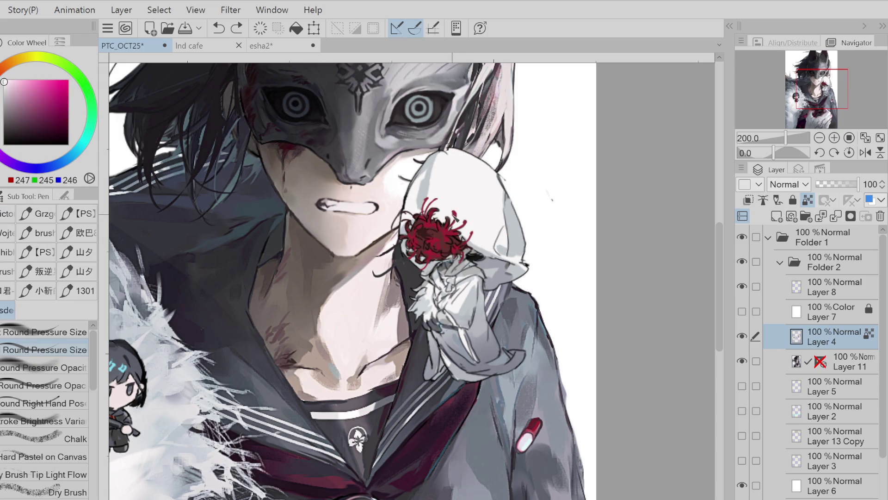
{"action": "left_click", "coordinate": [455, 228], "text": "alt"}
{"action": "left_click", "coordinate": [449, 258], "text": "alt"}
{"action": "left_click", "coordinate": [452, 268], "text": "alt"}
{"action": "left_click", "coordinate": [471, 257], "text": "alt"}
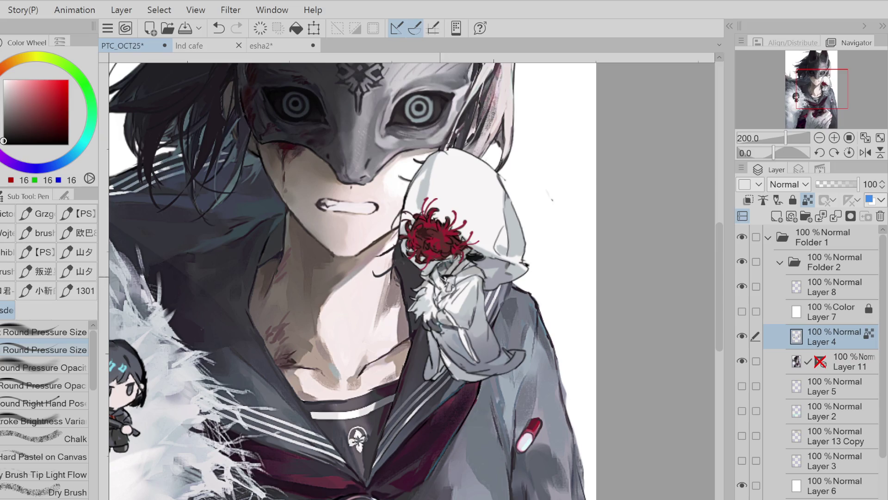
{"action": "left_click", "coordinate": [439, 278], "text": "alt"}
Sample near-white and grey-blue tones from the hood and sleeve, removing a stray mark
{"action": "left_click", "coordinate": [426, 291], "text": "alt"}
{"action": "left_click", "coordinate": [428, 293], "text": "alt"}
{"action": "key", "text": "ctrl+z"}
{"action": "left_click", "coordinate": [468, 301], "text": "alt"}
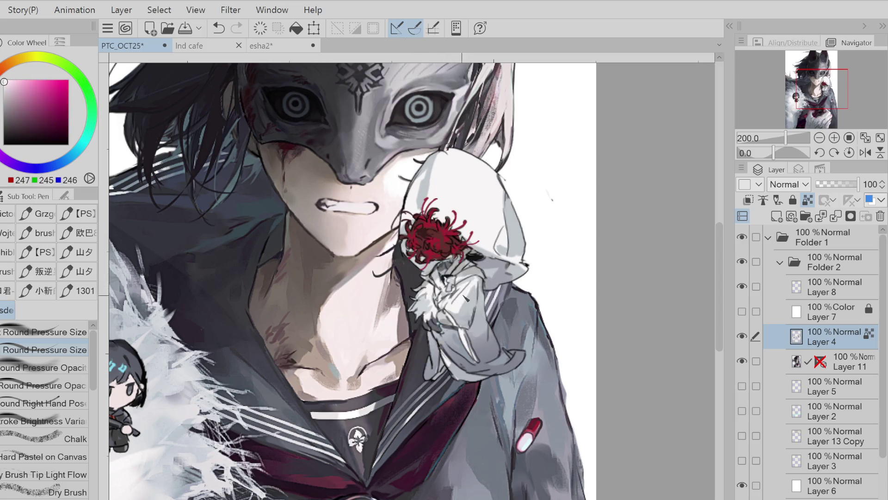
{"action": "left_click", "coordinate": [475, 283], "text": "alt"}
{"action": "left_click", "coordinate": [458, 296], "text": "alt"}
{"action": "left_click", "coordinate": [432, 333], "text": "alt"}
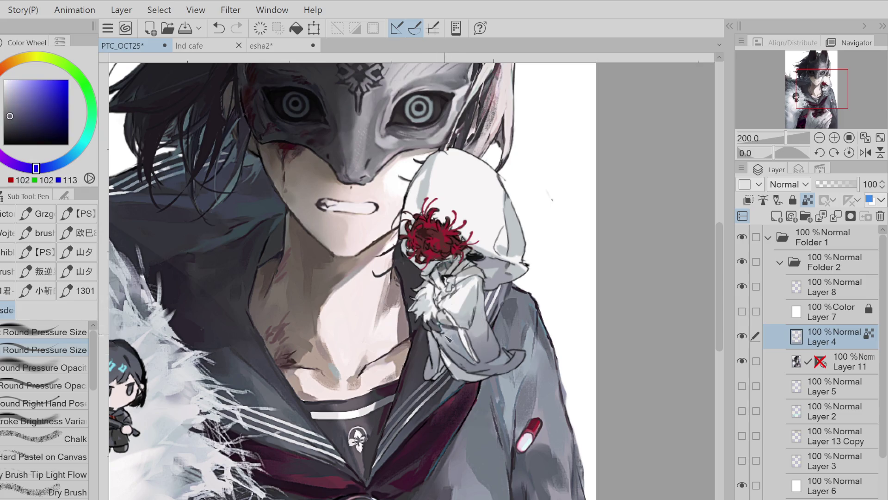
{"action": "left_click", "coordinate": [447, 339], "text": "alt"}
Pick pure white and paint highlights along the sleeve's edge
{"action": "left_click", "coordinate": [472, 367], "text": "alt"}
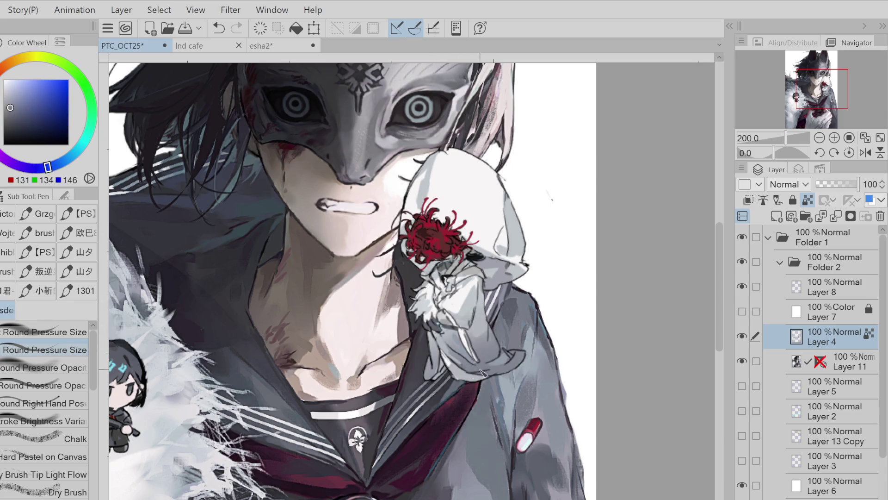
{"action": "left_click", "coordinate": [512, 359], "text": "alt"}
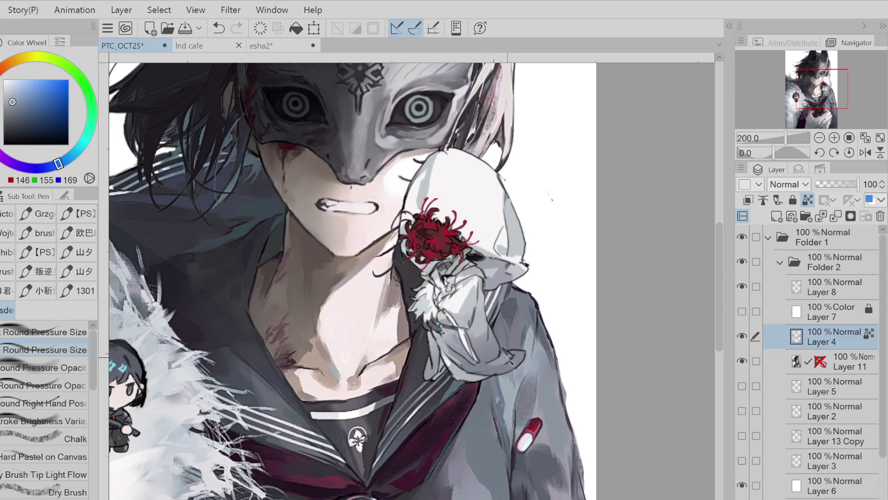
{"action": "left_click", "coordinate": [474, 325], "text": "alt"}
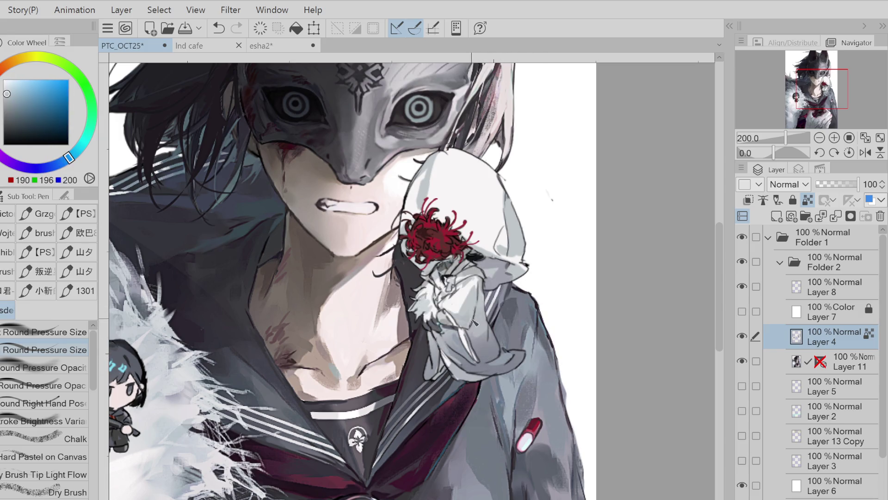
{"action": "left_click", "coordinate": [490, 267], "text": "alt"}
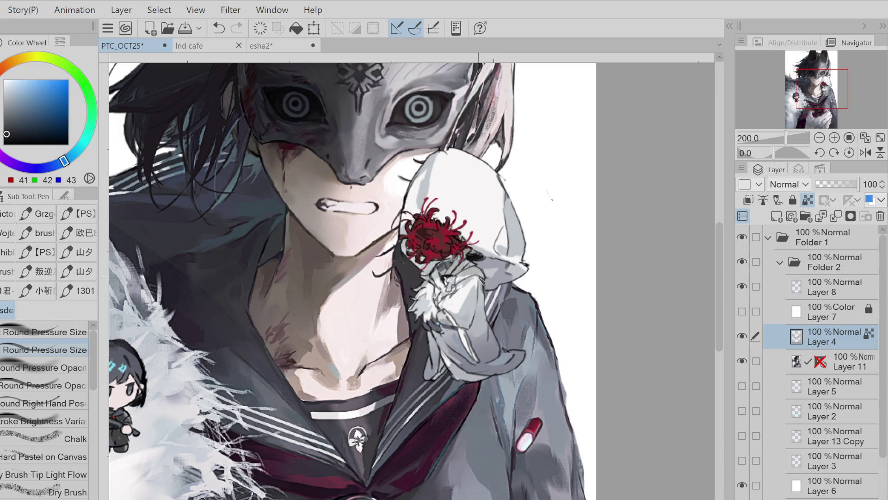
{"action": "left_click", "coordinate": [510, 241], "text": "alt"}
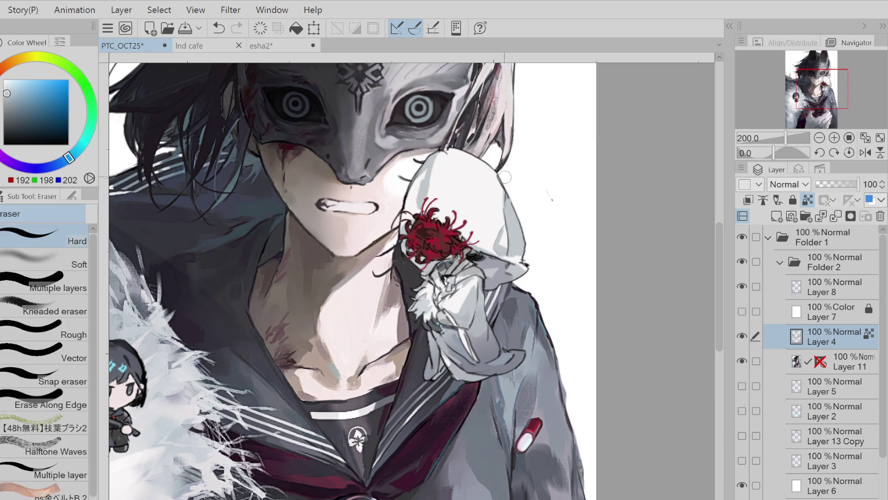
{"action": "left_click", "coordinate": [447, 161], "text": "alt"}
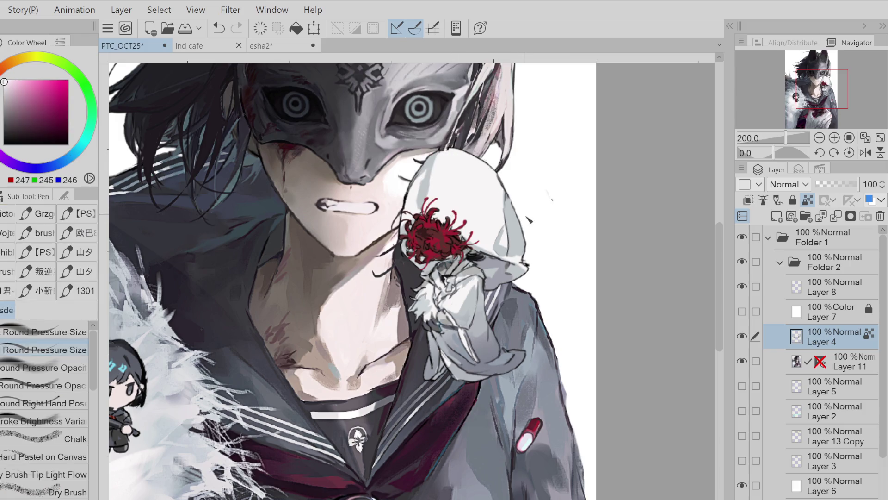
{"action": "left_click", "coordinate": [435, 198], "text": "alt"}
{"action": "mouse_move", "coordinate": [476, 340]}
{"action": "left_mouse_down"}
{"action": "mouse_move", "coordinate": [469, 350]}
{"action": "mouse_move", "coordinate": [485, 369]}
{"action": "left_mouse_up"}
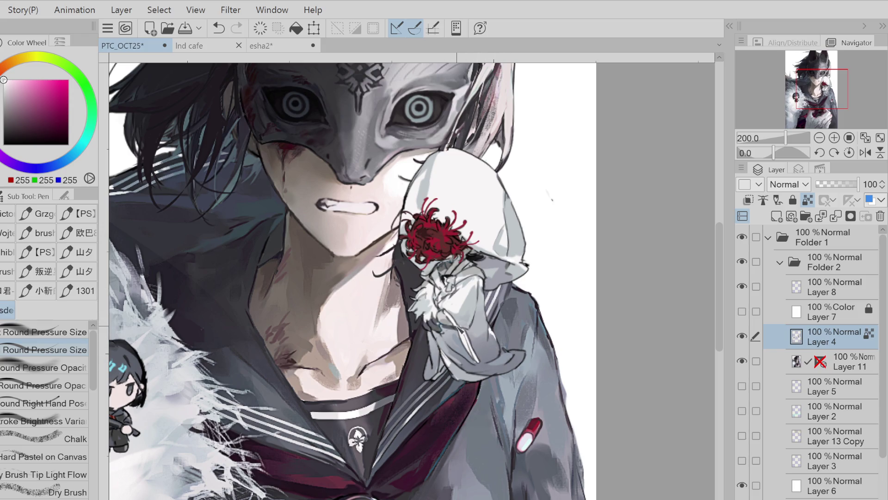
Sample sleeve greys and add small dark grey strokes on the coat near the hand
{"action": "left_click", "coordinate": [468, 333], "text": "alt"}
{"action": "left_click", "coordinate": [456, 334], "text": "alt"}
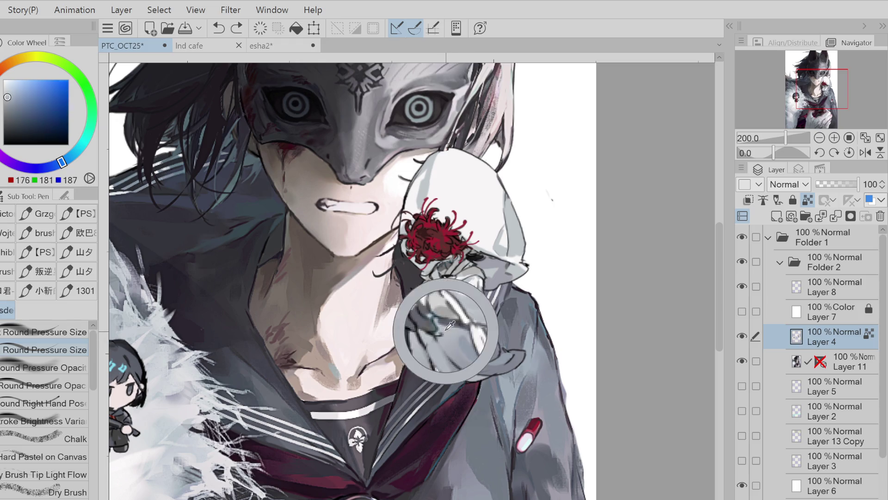
{"action": "left_click", "coordinate": [457, 344], "text": "alt"}
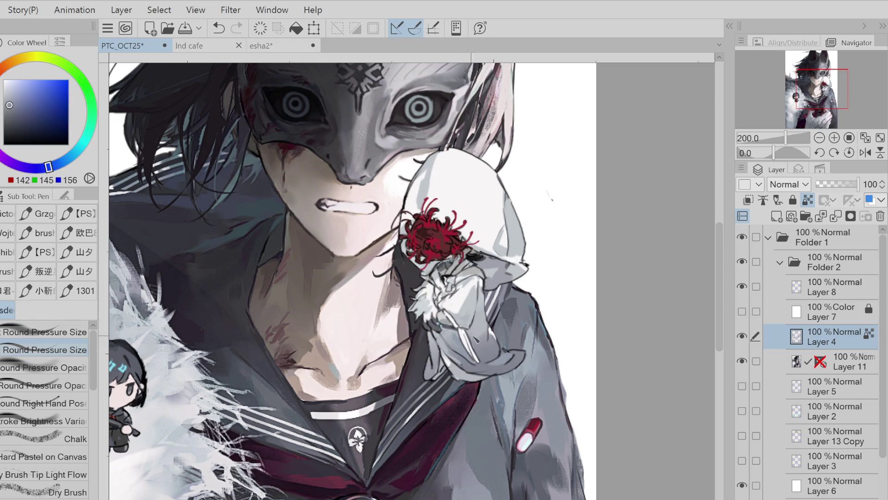
{"action": "left_click", "coordinate": [504, 359], "text": "alt"}
{"action": "left_click", "coordinate": [514, 355], "text": "alt"}
{"action": "left_click", "coordinate": [515, 356], "text": "alt"}
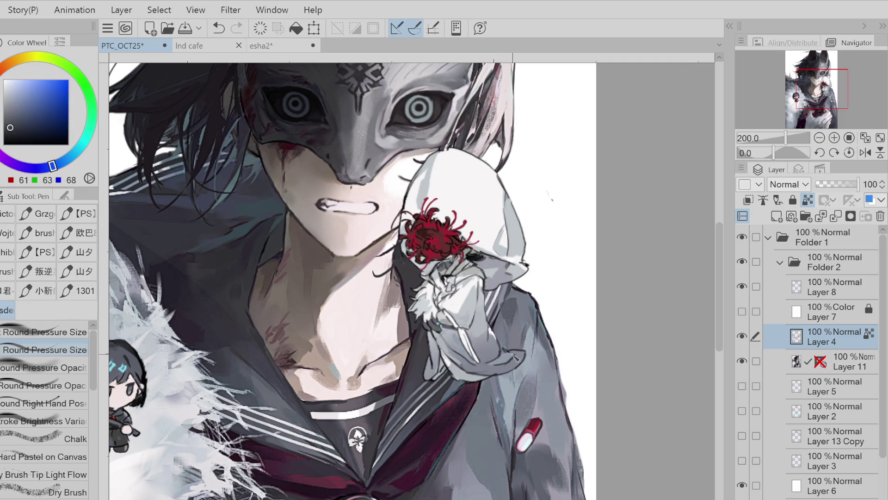
{"action": "left_click", "coordinate": [509, 349], "text": "alt"}
{"action": "left_click", "coordinate": [457, 365], "text": "alt"}
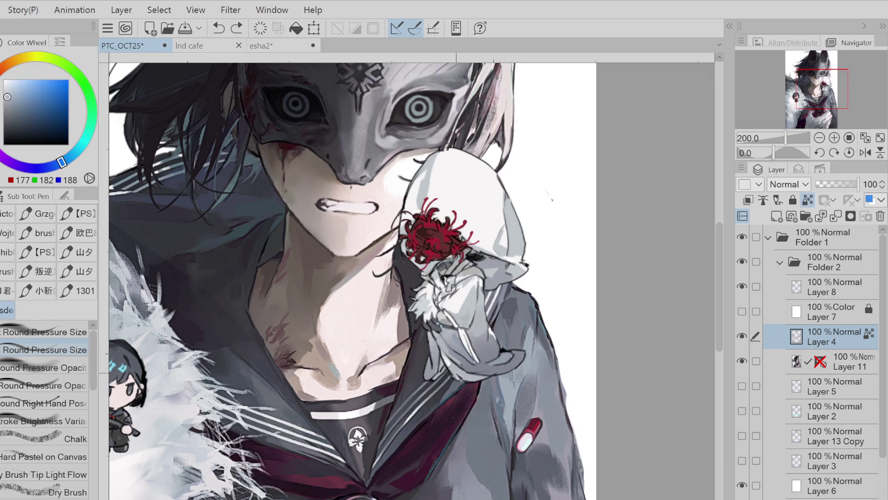
{"action": "left_click", "coordinate": [493, 376], "text": "alt"}
{"action": "left_click_drag", "start_coordinate": [478, 380], "coordinate": [435, 340]}
Redraw the small strokes near the hand, then sample grey, white and the flower's red
{"action": "key", "text": "ctrl+z"}
{"action": "key", "text": "ctrl+z"}
{"action": "key", "text": "ctrl+z"}
{"action": "left_click_drag", "start_coordinate": [446, 371], "coordinate": [442, 335]}
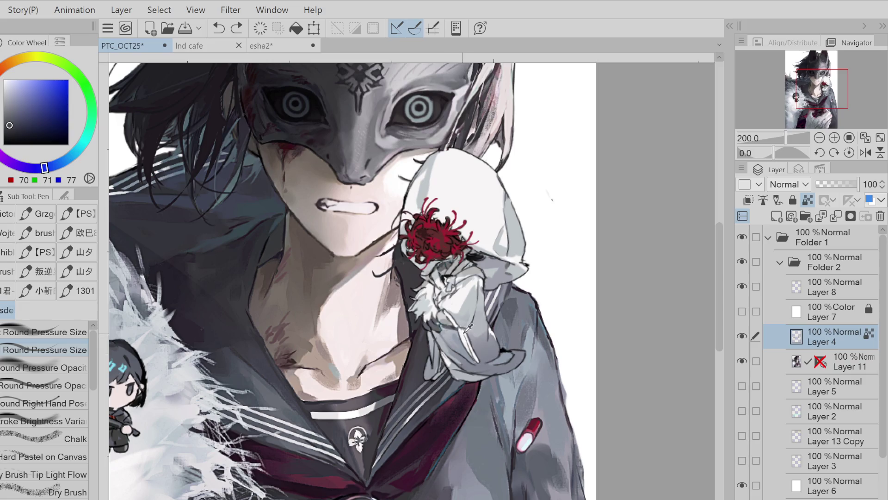
{"action": "left_click", "coordinate": [446, 283], "text": "alt"}
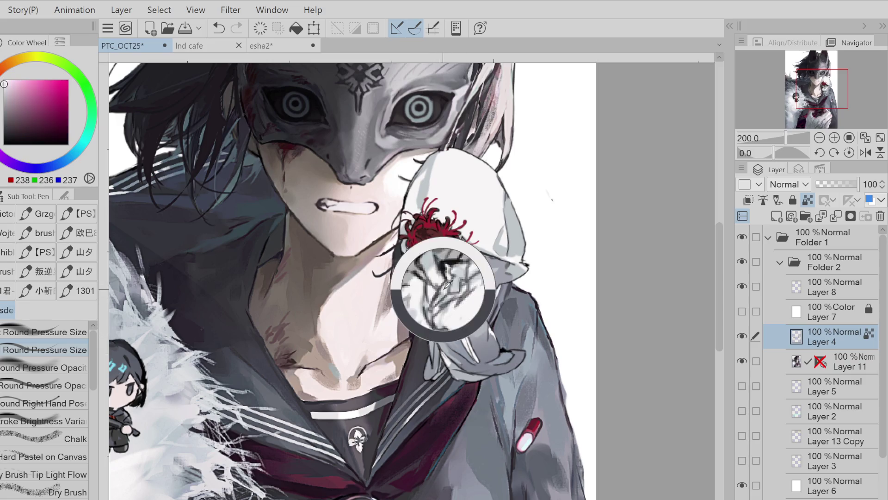
{"action": "left_click", "coordinate": [448, 277], "text": "alt"}
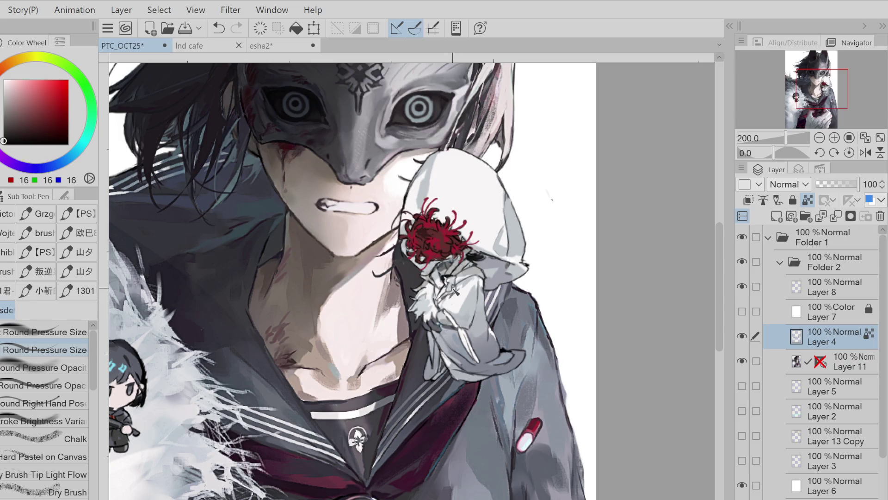
{"action": "key", "text": "ctrl+z"}
{"action": "mouse_move", "coordinate": [447, 300]}
{"action": "left_mouse_down"}
{"action": "mouse_move", "coordinate": [435, 293]}
{"action": "mouse_move", "coordinate": [445, 294]}
{"action": "left_mouse_up"}
{"action": "left_click", "coordinate": [490, 250], "text": "alt"}
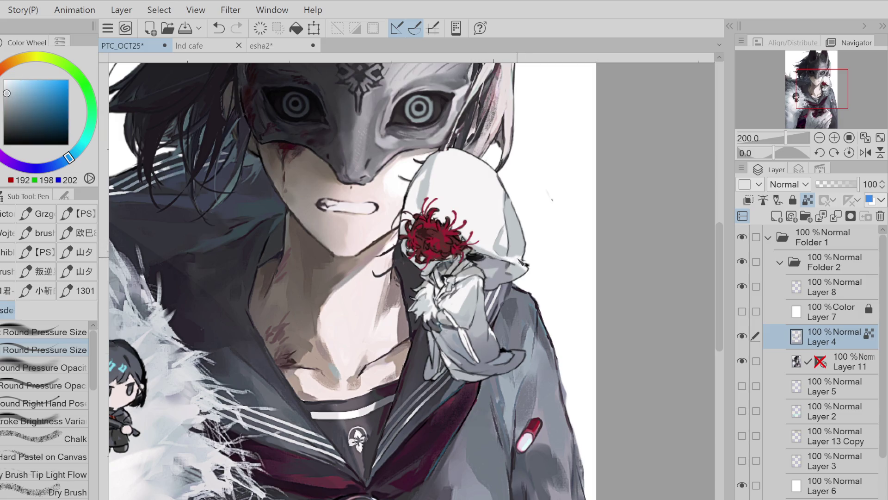
{"action": "left_click", "coordinate": [417, 184], "text": "alt"}
{"action": "left_click", "coordinate": [414, 217], "text": "alt"}
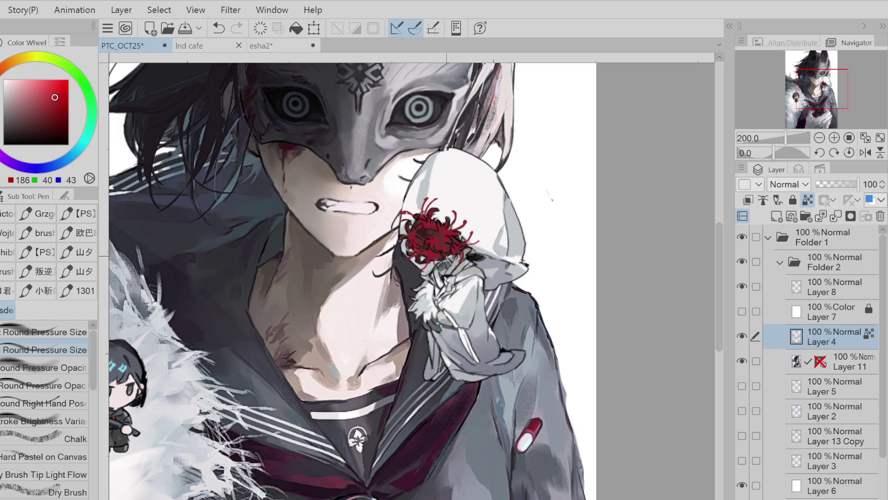
Make Layers 5 and 2 visible and move Layer 11 below Layer 2
{"action": "scroll", "coordinate": [490, 216], "scroll_direction": "down", "scroll_amount": 1}
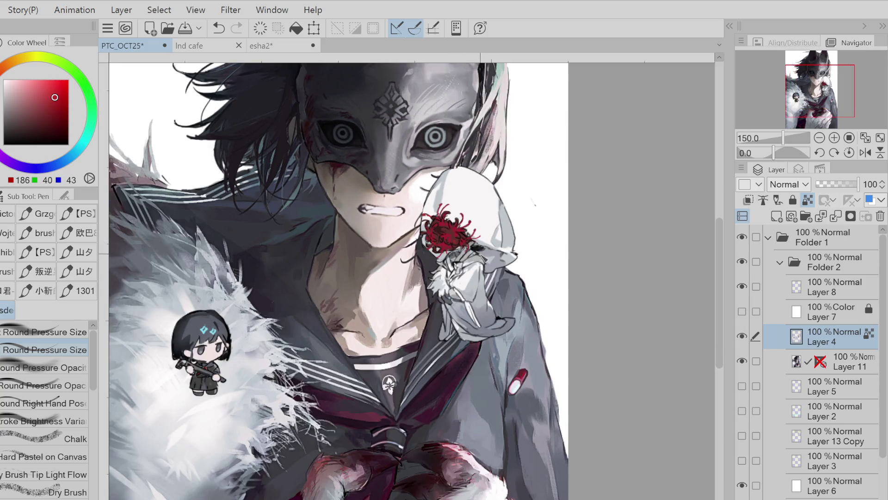
{"action": "scroll", "coordinate": [511, 165], "scroll_direction": "down", "scroll_amount": 1}
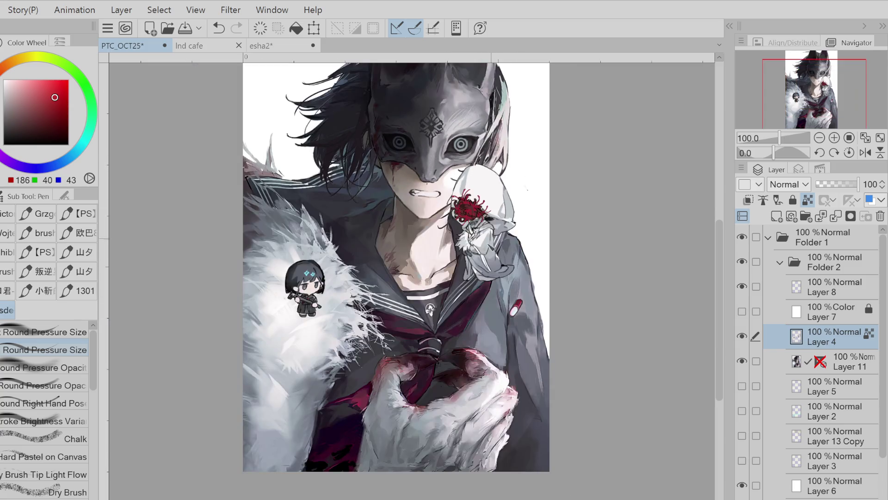
{"action": "scroll", "coordinate": [509, 185], "scroll_direction": "up", "scroll_amount": 1}
{"action": "scroll", "coordinate": [509, 185], "scroll_direction": "down", "scroll_amount": 1}
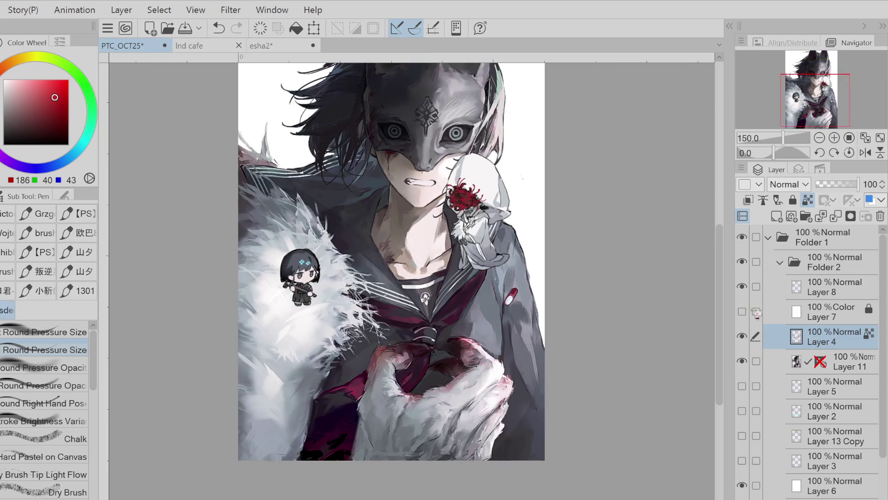
{"action": "left_click", "coordinate": [742, 385]}
{"action": "left_click", "coordinate": [742, 411]}
{"action": "left_click", "coordinate": [785, 417]}
{"action": "mouse_move", "coordinate": [849, 361]}
{"action": "left_mouse_down"}
{"action": "mouse_move", "coordinate": [846, 420]}
{"action": "mouse_move", "coordinate": [833, 422]}
{"action": "left_mouse_up"}
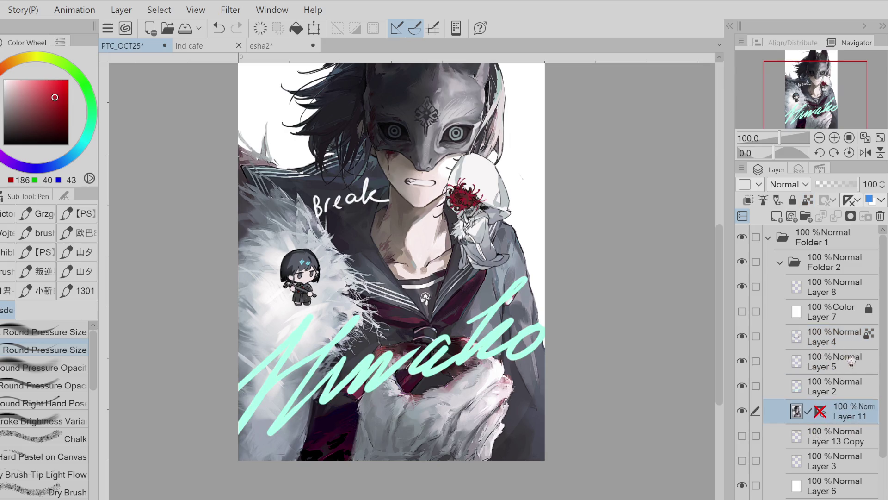
Delete Layer 5 with the Break text; a trial move of the hooded figure is cancelled
{"action": "left_click", "coordinate": [819, 363]}
{"action": "left_click", "coordinate": [881, 216]}
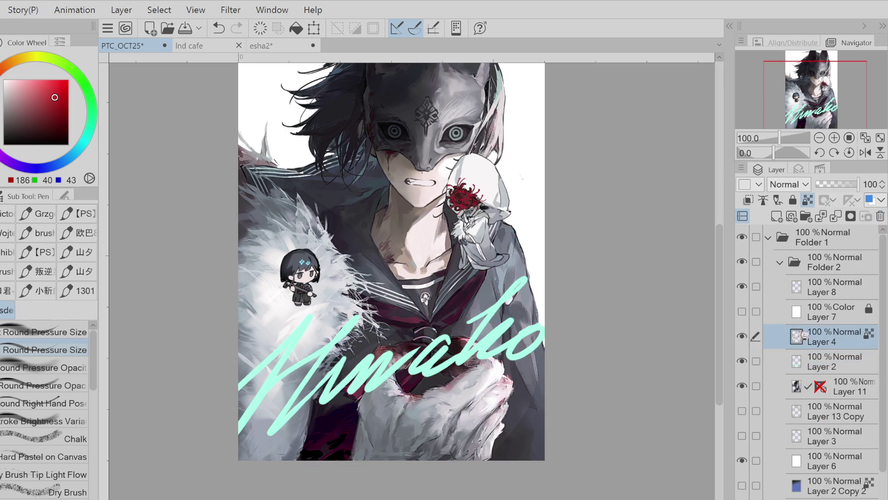
{"action": "key", "text": "ctrl+t"}
{"action": "mouse_move", "coordinate": [514, 295]}
{"action": "left_mouse_down"}
{"action": "mouse_move", "coordinate": [500, 325]}
{"action": "mouse_move", "coordinate": [416, 325]}
{"action": "left_mouse_up"}
{"action": "key", "text": "Escape"}
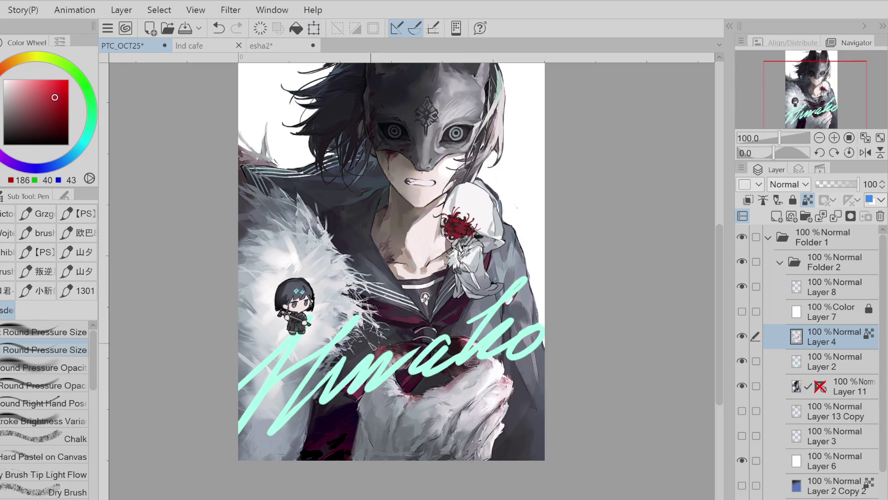
Lasso the left chibi and move it slightly up and left
{"action": "key", "text": "m"}
{"action": "key", "text": "ctrl+t"}
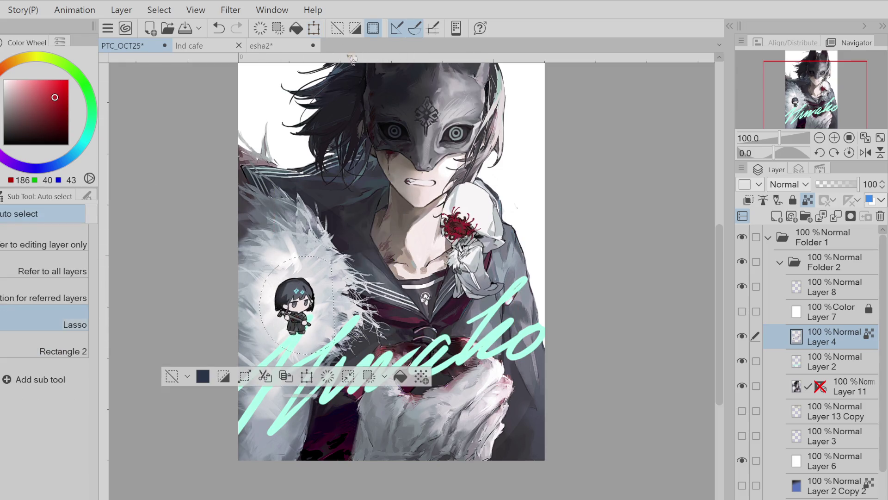
{"action": "mouse_move", "coordinate": [273, 297]}
{"action": "left_mouse_down"}
{"action": "mouse_move", "coordinate": [463, 342]}
{"action": "mouse_move", "coordinate": [527, 320]}
{"action": "mouse_move", "coordinate": [468, 344]}
{"action": "mouse_move", "coordinate": [399, 281]}
{"action": "mouse_move", "coordinate": [309, 237]}
{"action": "mouse_move", "coordinate": [292, 314]}
{"action": "left_mouse_up"}
{"action": "key", "text": "Return"}
{"action": "key", "text": "ctrl+d"}
{"action": "key", "text": "ctrl+t"}
{"action": "left_click", "coordinate": [248, 356]}
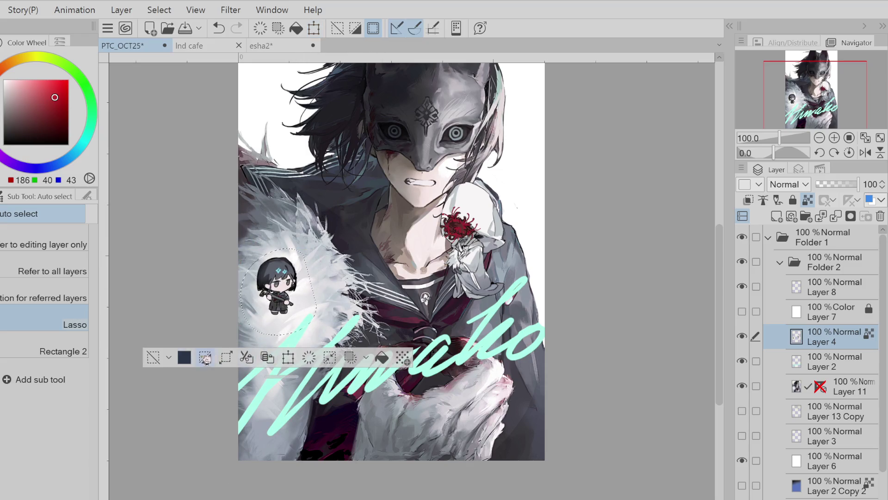
{"action": "left_click", "coordinate": [172, 355]}
Select the shoulder figure and shift and tilt it rightward with Scale/Rotate
{"action": "mouse_move", "coordinate": [442, 184]}
{"action": "left_mouse_down"}
{"action": "mouse_move", "coordinate": [532, 217]}
{"action": "mouse_move", "coordinate": [444, 188]}
{"action": "left_mouse_up"}
{"action": "left_click", "coordinate": [314, 28]}
{"action": "mouse_move", "coordinate": [508, 282]}
{"action": "left_mouse_down"}
{"action": "mouse_move", "coordinate": [540, 296]}
{"action": "mouse_move", "coordinate": [545, 349]}
{"action": "mouse_move", "coordinate": [532, 296]}
{"action": "mouse_move", "coordinate": [524, 303]}
{"action": "mouse_move", "coordinate": [531, 305]}
{"action": "left_mouse_up"}
{"action": "left_click", "coordinate": [479, 354]}
{"action": "key", "text": "ctrl+d"}
Move the cyan signature lettering slightly down and left
{"action": "left_click", "coordinate": [828, 361]}
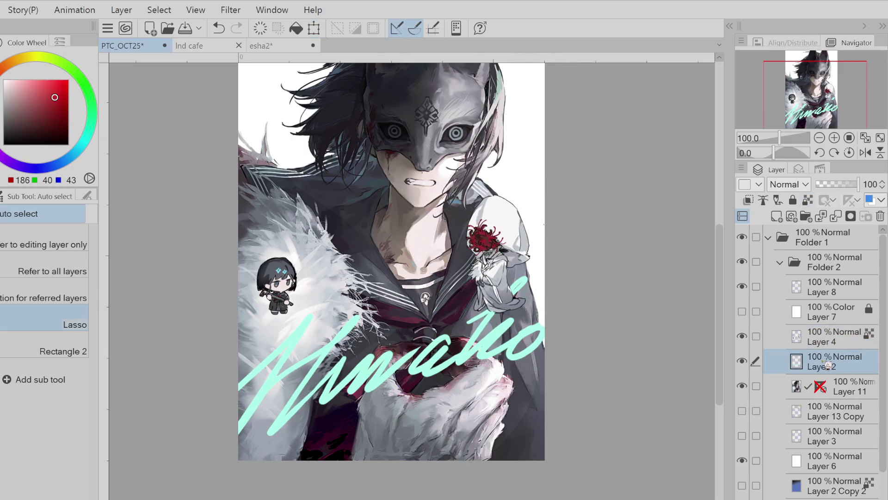
{"action": "key", "text": "ctrl+t"}
{"action": "left_click_drag", "start_coordinate": [468, 411], "coordinate": [464, 434]}
{"action": "key", "text": "Return"}
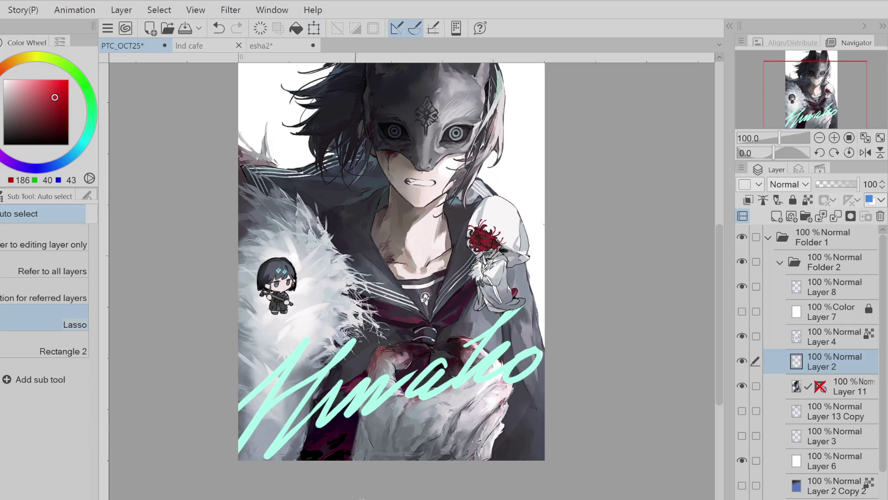
Nudge the chibi figures layer down and to the right
{"action": "left_click", "coordinate": [797, 340]}
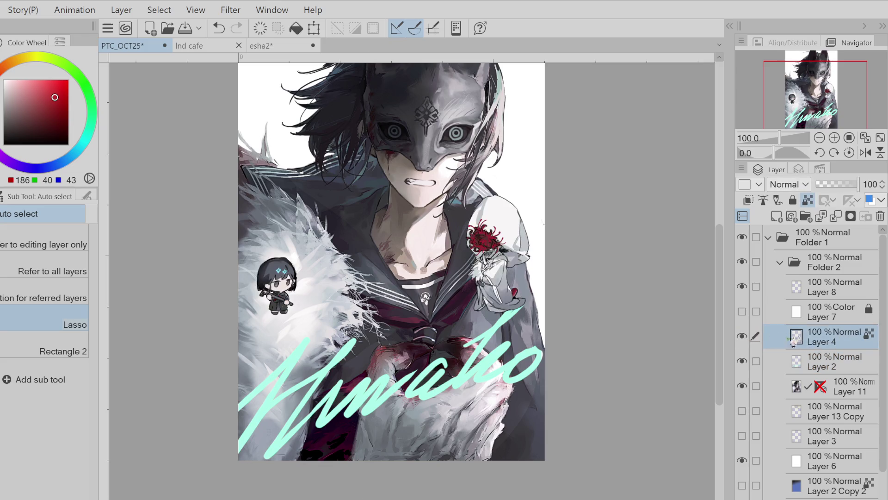
{"action": "key", "text": "ctrl+t"}
{"action": "left_click_drag", "start_coordinate": [491, 316], "coordinate": [511, 323]}
{"action": "left_click", "coordinate": [358, 343]}
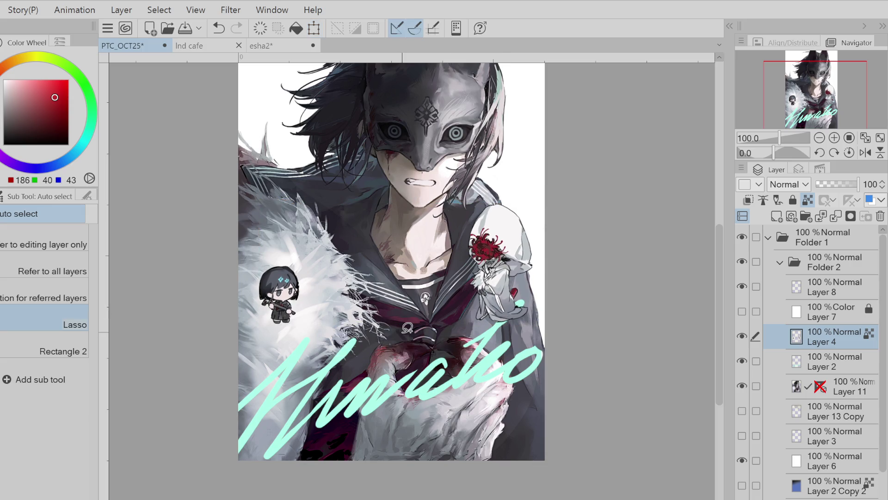
{"action": "key", "text": "p"}
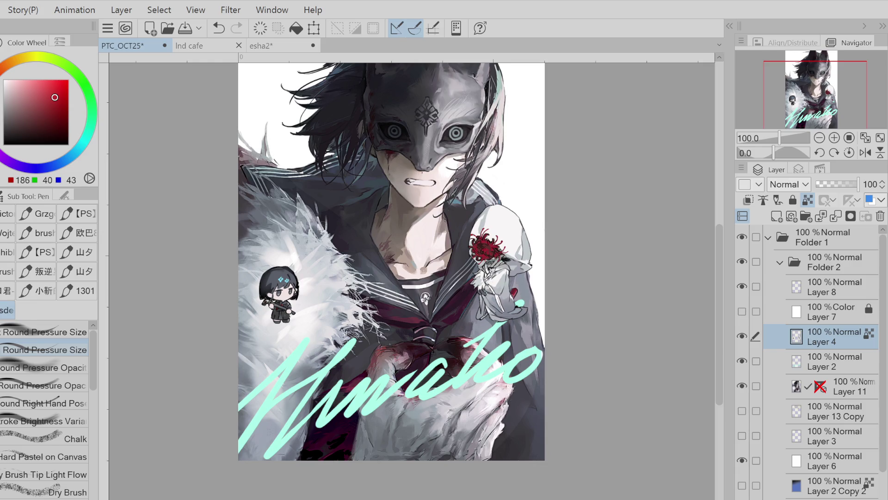
On a new layer, outline the top of the left chibi in coral red
{"action": "left_click", "coordinate": [777, 216]}
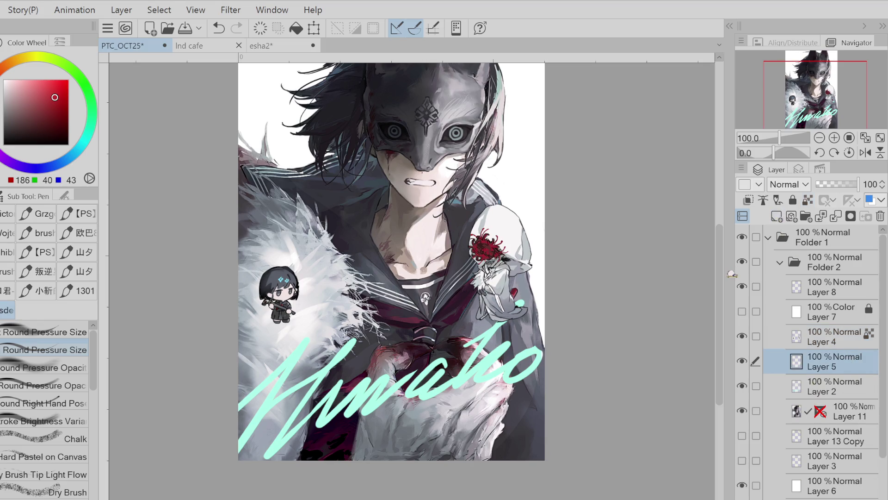
{"action": "scroll", "coordinate": [302, 296], "scroll_direction": "up", "scroll_amount": 1}
{"action": "left_click", "coordinate": [43, 82]}
{"action": "mouse_move", "coordinate": [242, 250]}
{"action": "left_mouse_down"}
{"action": "mouse_move", "coordinate": [273, 234]}
{"action": "mouse_move", "coordinate": [250, 240]}
{"action": "mouse_move", "coordinate": [233, 277]}
{"action": "mouse_move", "coordinate": [243, 303]}
{"action": "mouse_move", "coordinate": [262, 300]}
{"action": "mouse_move", "coordinate": [264, 326]}
{"action": "mouse_move", "coordinate": [283, 324]}
{"action": "mouse_move", "coordinate": [293, 308]}
{"action": "mouse_move", "coordinate": [300, 273]}
{"action": "mouse_move", "coordinate": [289, 245]}
{"action": "left_mouse_up"}
{"action": "key", "text": "ctrl+z"}
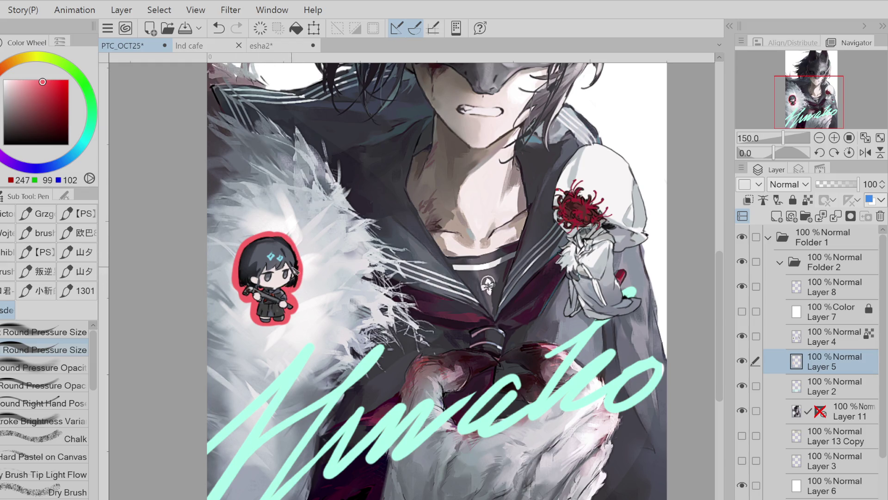
{"action": "key", "text": "ctrl+z"}
{"action": "mouse_move", "coordinate": [289, 236]}
{"action": "left_mouse_down"}
{"action": "mouse_move", "coordinate": [314, 252]}
{"action": "mouse_move", "coordinate": [303, 250]}
{"action": "mouse_move", "coordinate": [305, 262]}
{"action": "mouse_move", "coordinate": [298, 238]}
{"action": "mouse_move", "coordinate": [319, 246]}
{"action": "left_mouse_up"}
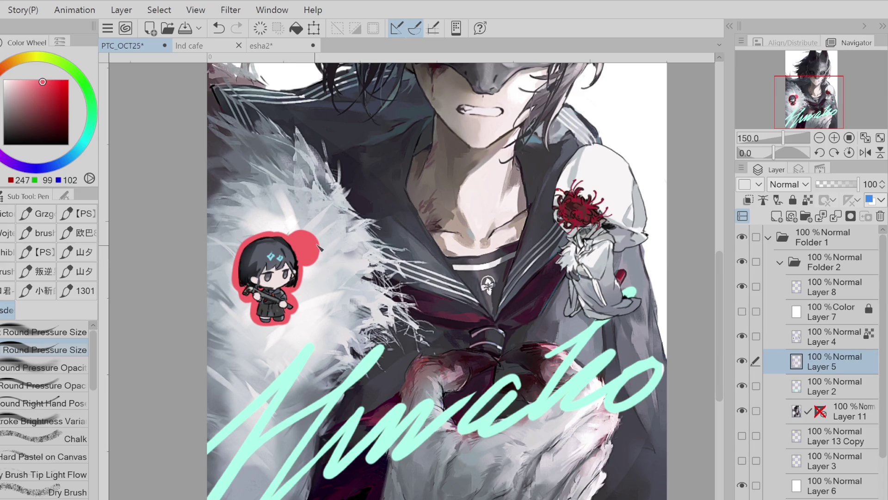
Trace a thick red outline all around the shoulder figure
{"action": "mouse_move", "coordinate": [593, 140]}
{"action": "left_mouse_down"}
{"action": "mouse_move", "coordinate": [573, 157]}
{"action": "mouse_move", "coordinate": [551, 208]}
{"action": "mouse_move", "coordinate": [566, 297]}
{"action": "left_mouse_up"}
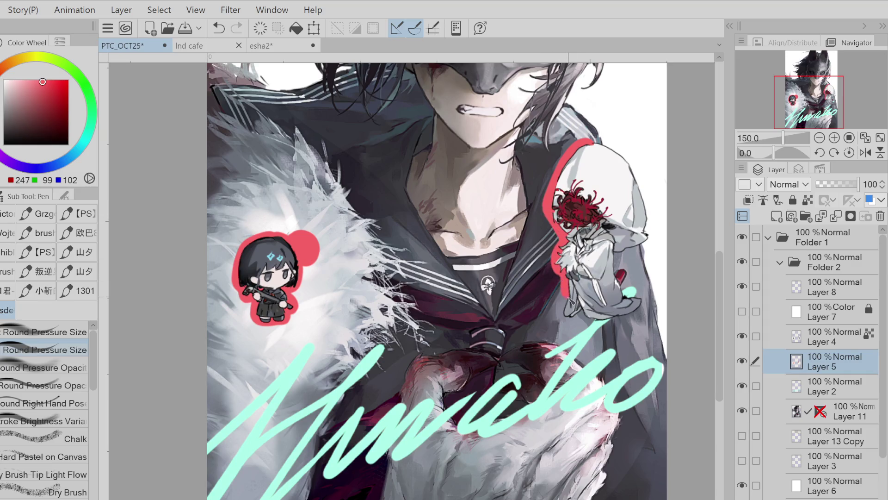
{"action": "mouse_move", "coordinate": [597, 323]}
{"action": "left_mouse_down"}
{"action": "mouse_move", "coordinate": [639, 307]}
{"action": "mouse_move", "coordinate": [618, 265]}
{"action": "mouse_move", "coordinate": [652, 224]}
{"action": "mouse_move", "coordinate": [636, 178]}
{"action": "mouse_move", "coordinate": [602, 142]}
{"action": "left_mouse_up"}
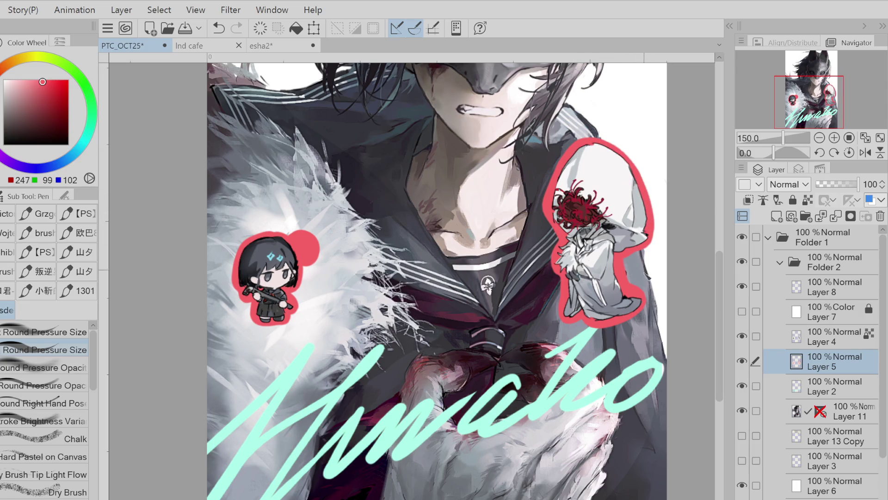
{"action": "mouse_move", "coordinate": [647, 289]}
{"action": "left_mouse_down"}
{"action": "mouse_move", "coordinate": [636, 316]}
{"action": "mouse_move", "coordinate": [588, 320]}
{"action": "left_mouse_up"}
{"action": "mouse_move", "coordinate": [592, 153]}
{"action": "left_mouse_down"}
{"action": "mouse_move", "coordinate": [606, 138]}
{"action": "mouse_move", "coordinate": [639, 178]}
{"action": "mouse_move", "coordinate": [649, 212]}
{"action": "left_mouse_up"}
{"action": "mouse_move", "coordinate": [551, 226]}
{"action": "left_mouse_down"}
{"action": "mouse_move", "coordinate": [537, 215]}
{"action": "mouse_move", "coordinate": [541, 234]}
{"action": "mouse_move", "coordinate": [557, 241]}
{"action": "mouse_move", "coordinate": [531, 216]}
{"action": "mouse_move", "coordinate": [539, 254]}
{"action": "left_mouse_up"}
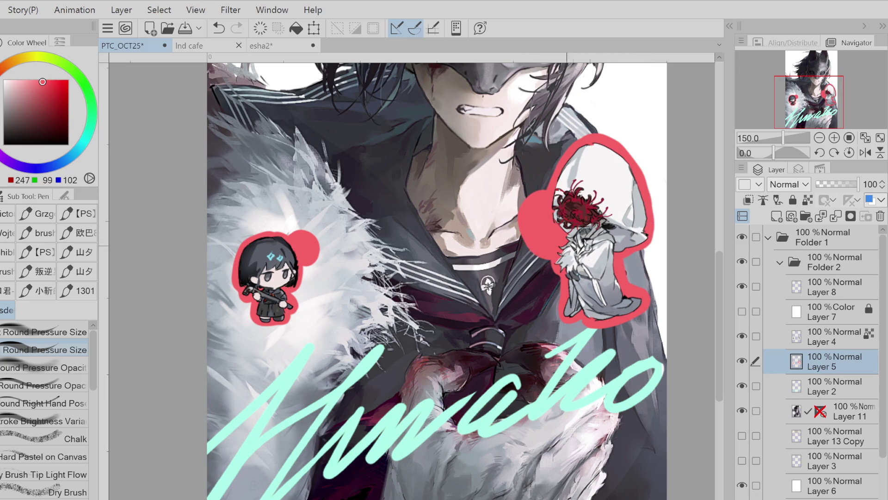
Lock transparent pixels and fill the red outlines with white, then unlock
{"action": "left_click", "coordinate": [808, 200]}
{"action": "key", "text": "x"}
{"action": "left_click", "coordinate": [296, 27]}
{"action": "left_click", "coordinate": [808, 200]}
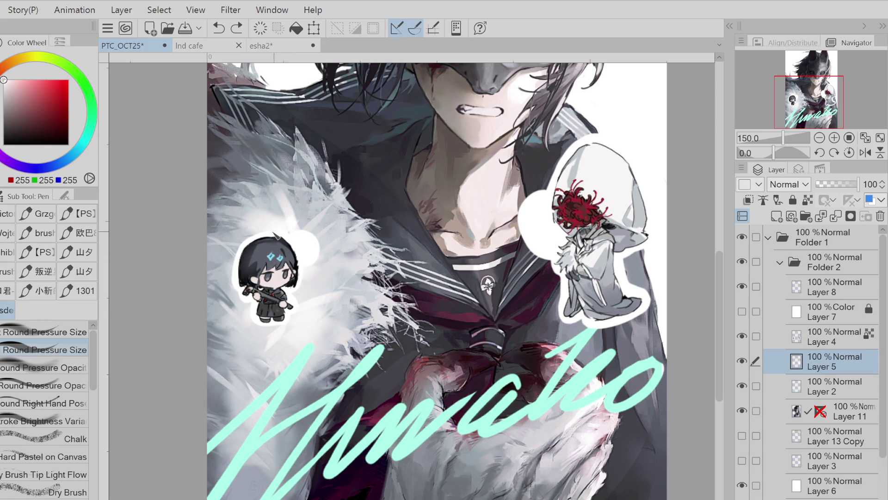
Extend the white border around the left chibi's hair and head
{"action": "left_click_drag", "start_coordinate": [254, 263], "coordinate": [260, 269]}
{"action": "left_click_drag", "start_coordinate": [308, 236], "coordinate": [315, 264]}
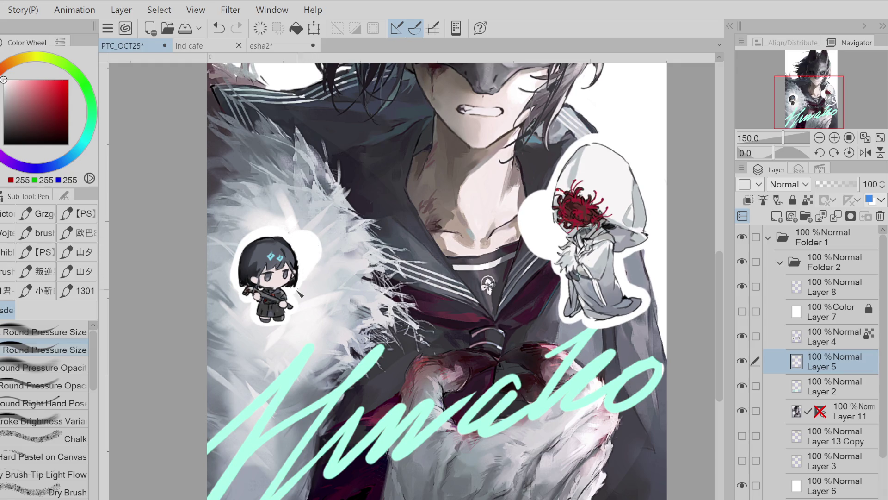
{"action": "left_click", "coordinate": [846, 343]}
{"action": "key", "text": "ctrl+plus"}
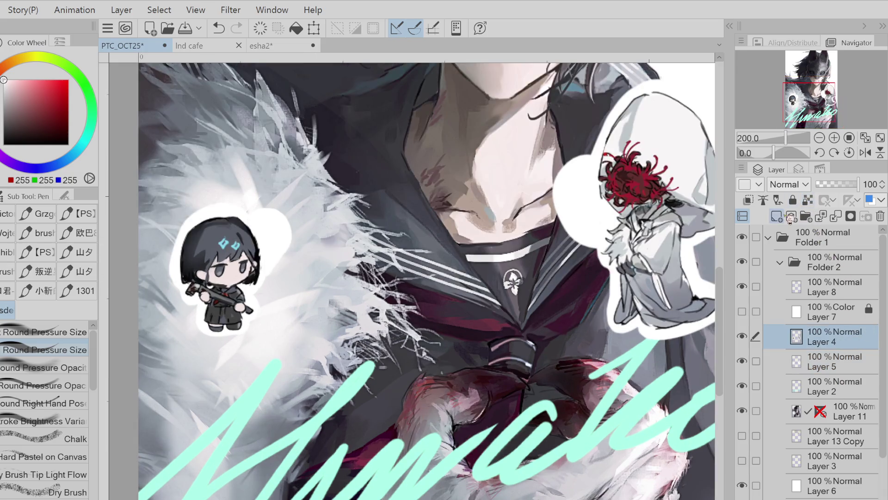
{"action": "key", "text": "ctrl+plus"}
Draw three near-black huff lines and a puff cloud beside the left chibi
{"action": "left_click", "coordinate": [238, 248], "text": "alt"}
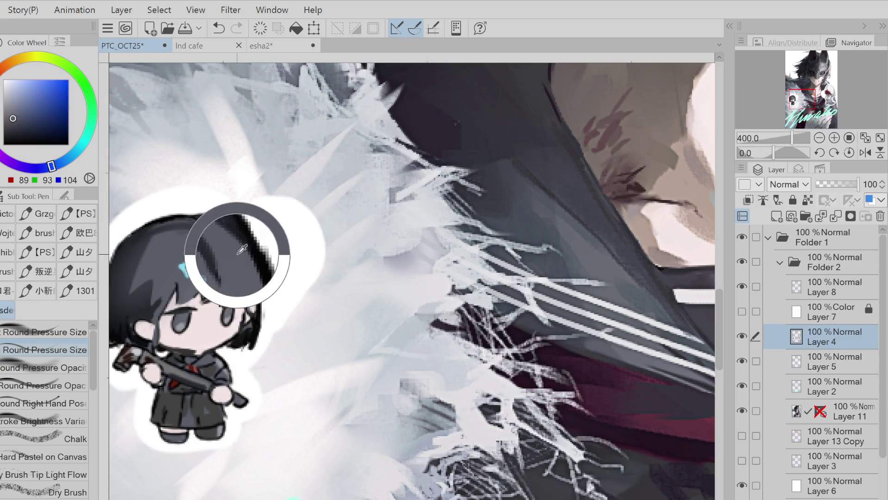
{"action": "mouse_move", "coordinate": [261, 235]}
{"action": "left_mouse_down"}
{"action": "mouse_move", "coordinate": [279, 249]}
{"action": "mouse_move", "coordinate": [278, 236]}
{"action": "left_mouse_up"}
{"action": "key", "text": "ctrl+z"}
{"action": "key", "text": "ctrl+z"}
{"action": "left_click", "coordinate": [261, 287], "text": "alt"}
{"action": "mouse_move", "coordinate": [264, 253]}
{"action": "left_mouse_down"}
{"action": "mouse_move", "coordinate": [281, 245]}
{"action": "mouse_move", "coordinate": [283, 255]}
{"action": "left_mouse_up"}
{"action": "mouse_move", "coordinate": [271, 225]}
{"action": "left_mouse_down"}
{"action": "mouse_move", "coordinate": [298, 265]}
{"action": "mouse_move", "coordinate": [280, 217]}
{"action": "mouse_move", "coordinate": [307, 252]}
{"action": "mouse_move", "coordinate": [292, 266]}
{"action": "left_mouse_up"}
{"action": "key", "text": "ctrl+z"}
Draw a speech bubble beside the shoulder figure with three dots inside
{"action": "scroll", "coordinate": [279, 285], "scroll_direction": "down", "scroll_amount": 3}
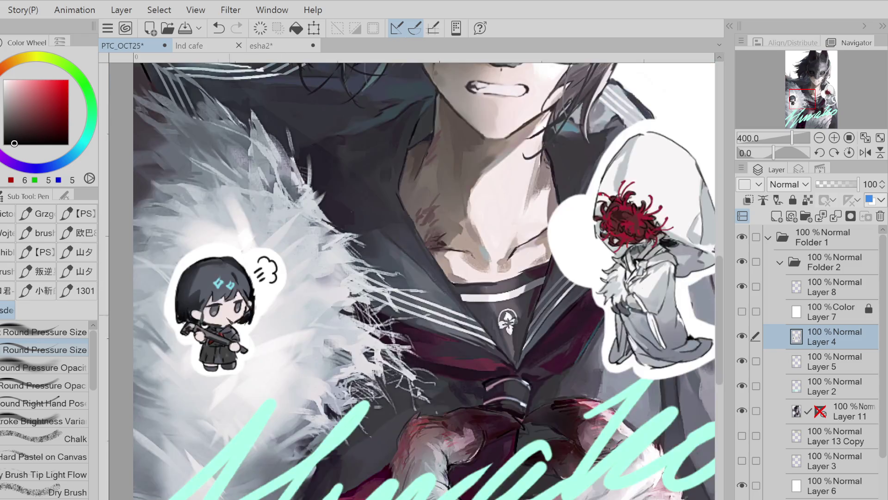
{"action": "scroll", "coordinate": [463, 276], "scroll_direction": "up", "scroll_amount": 2}
{"action": "left_click_drag", "start_coordinate": [463, 266], "coordinate": [491, 308]}
{"action": "key", "text": "ctrl+z"}
{"action": "mouse_move", "coordinate": [478, 241]}
{"action": "left_mouse_down"}
{"action": "mouse_move", "coordinate": [463, 259]}
{"action": "mouse_move", "coordinate": [493, 291]}
{"action": "mouse_move", "coordinate": [489, 251]}
{"action": "mouse_move", "coordinate": [479, 262]}
{"action": "mouse_move", "coordinate": [486, 286]}
{"action": "mouse_move", "coordinate": [500, 284]}
{"action": "left_mouse_up"}
{"action": "key", "text": "ctrl+z"}
{"action": "key", "text": "ctrl+z"}
{"action": "key", "text": "ctrl+z"}
{"action": "key", "text": "ctrl+z"}
{"action": "key", "text": "ctrl+z"}
{"action": "left_click", "coordinate": [478, 279]}
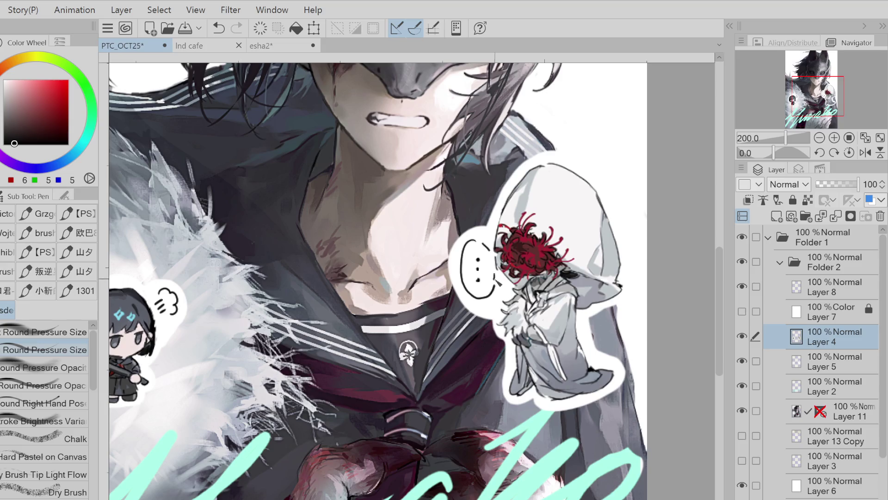
{"action": "scroll", "coordinate": [536, 263], "scroll_direction": "down", "scroll_amount": 1}
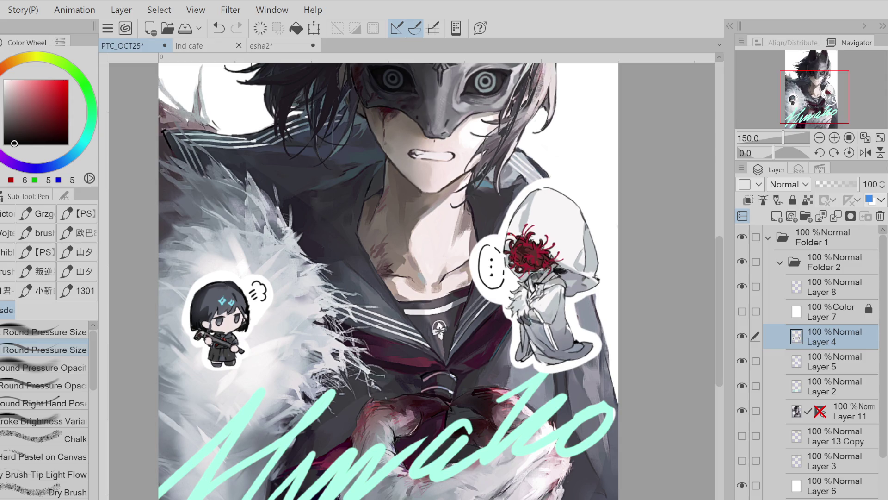
Merge the speech marks into the sticker layer and swap the white background for the blue gradient
{"action": "left_click", "coordinate": [836, 216]}
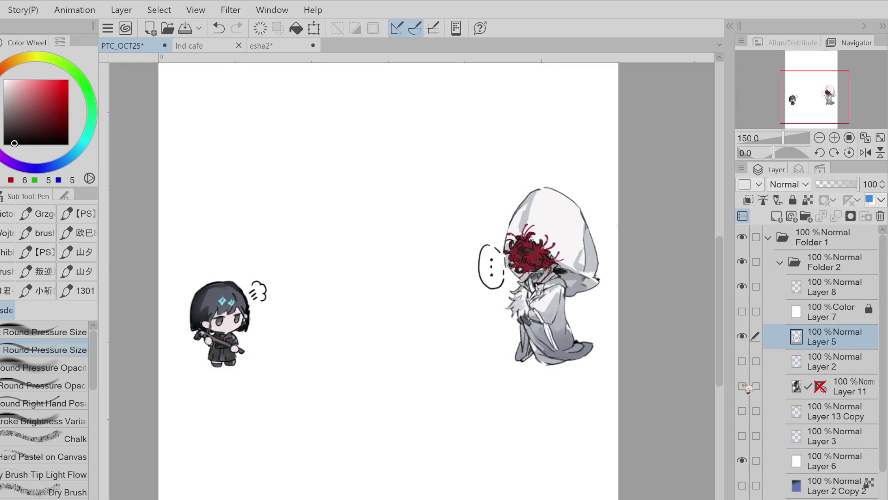
{"action": "left_click", "coordinate": [742, 361]}
{"action": "left_click", "coordinate": [742, 385]}
{"action": "left_click", "coordinate": [742, 486]}
{"action": "left_click", "coordinate": [742, 460]}
Try a white stroke and a white crescent below the left chibi, both undone
{"action": "key", "text": "e"}
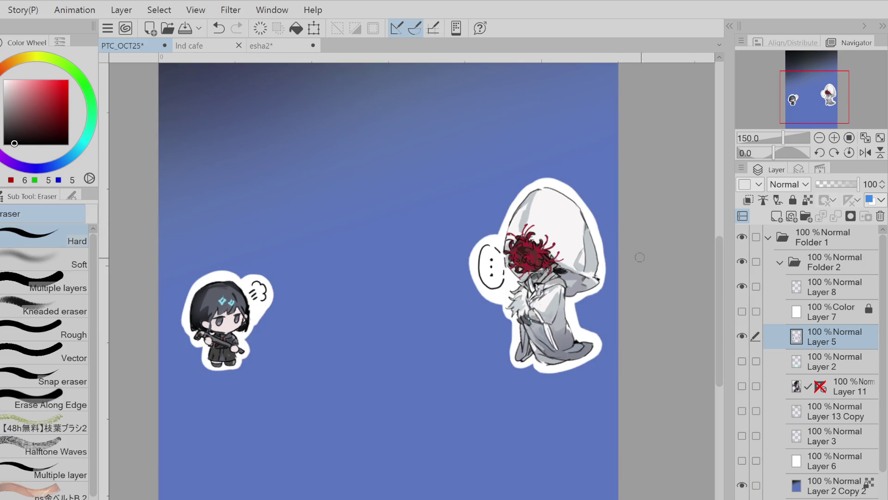
{"action": "key", "text": "p"}
{"action": "key", "text": "x"}
{"action": "left_click_drag", "start_coordinate": [277, 353], "coordinate": [332, 355]}
{"action": "key", "text": "ctrl+z"}
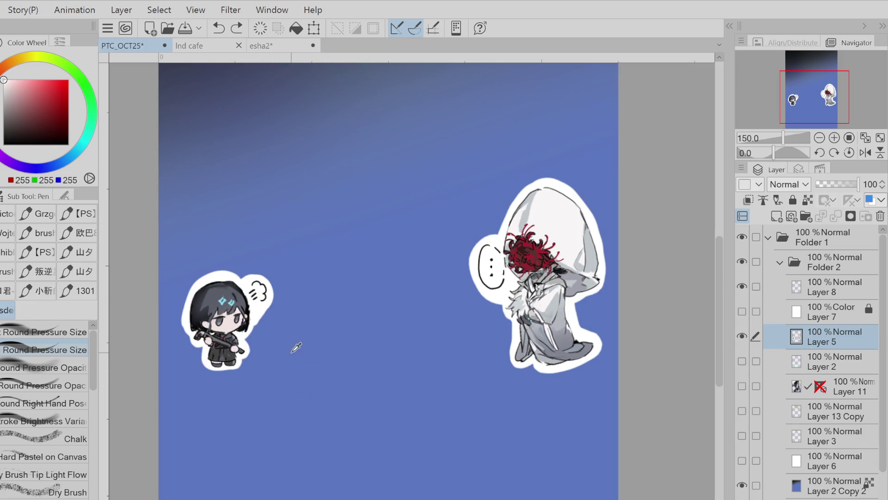
{"action": "key", "text": "g"}
{"action": "left_click_drag", "start_coordinate": [207, 377], "coordinate": [208, 379]}
{"action": "key", "text": "ctrl+z"}
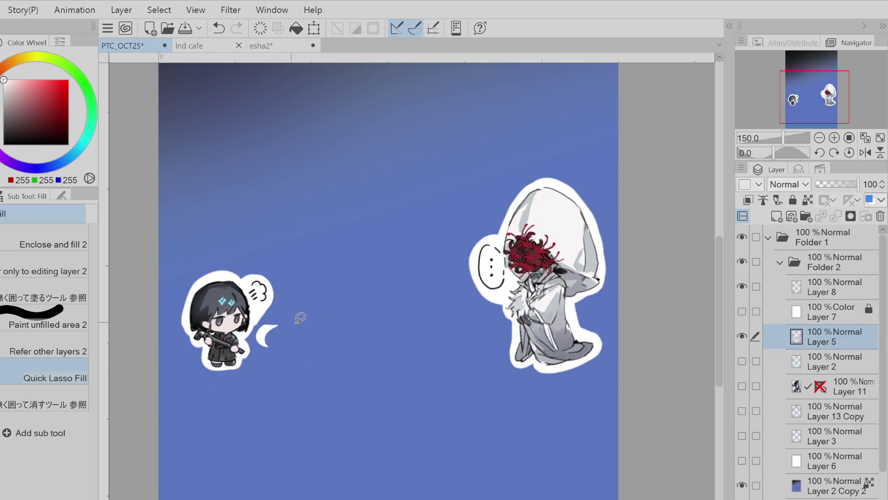
Preview the colour overlay, then show the signature and main painting layers again
{"action": "left_click", "coordinate": [742, 311]}
{"action": "left_click", "coordinate": [742, 311]}
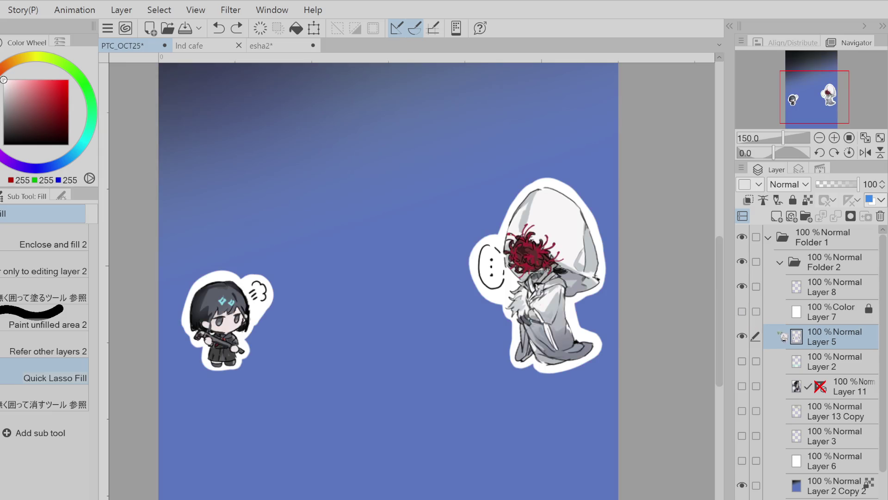
{"action": "left_click", "coordinate": [742, 360]}
{"action": "left_click", "coordinate": [742, 386]}
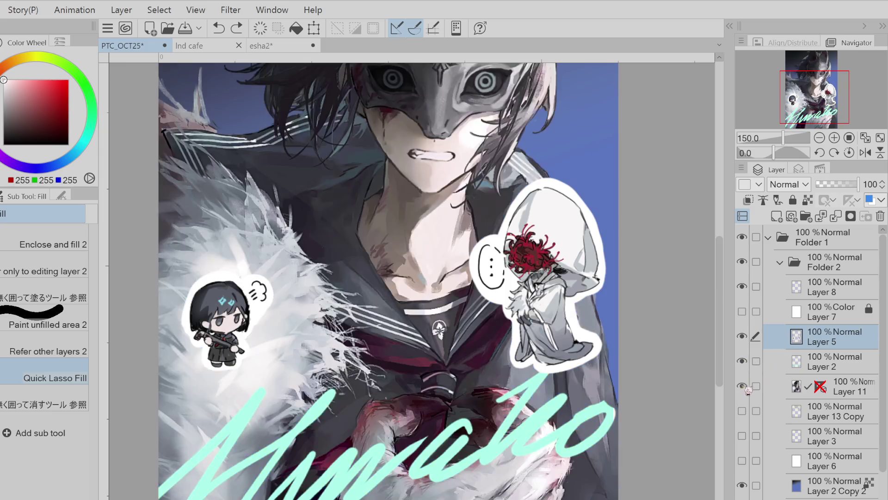
Hide the painting, zoom to 100% and draw white smoke lines beside the left chibi on a new layer
{"action": "left_click", "coordinate": [742, 386]}
{"action": "key", "text": "ctrl+alt+0"}
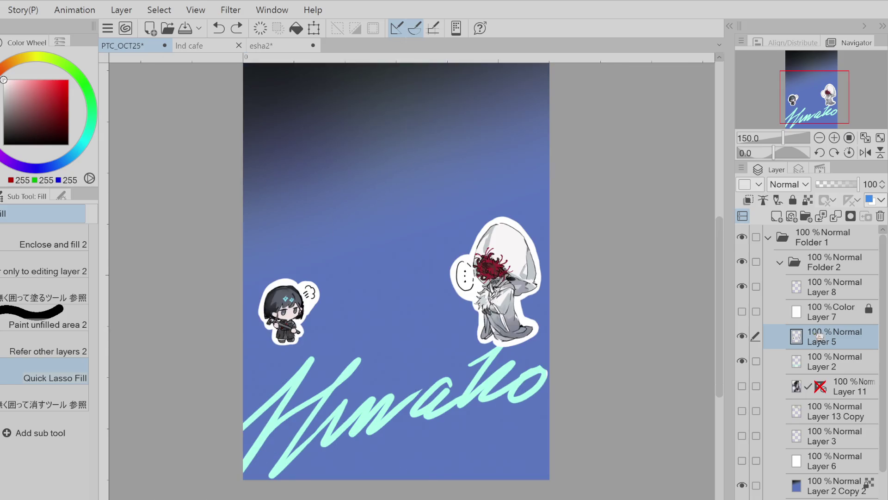
{"action": "key", "text": "ctrl+shift+n"}
{"action": "key", "text": "p"}
{"action": "left_click_drag", "start_coordinate": [314, 326], "coordinate": [335, 326]}
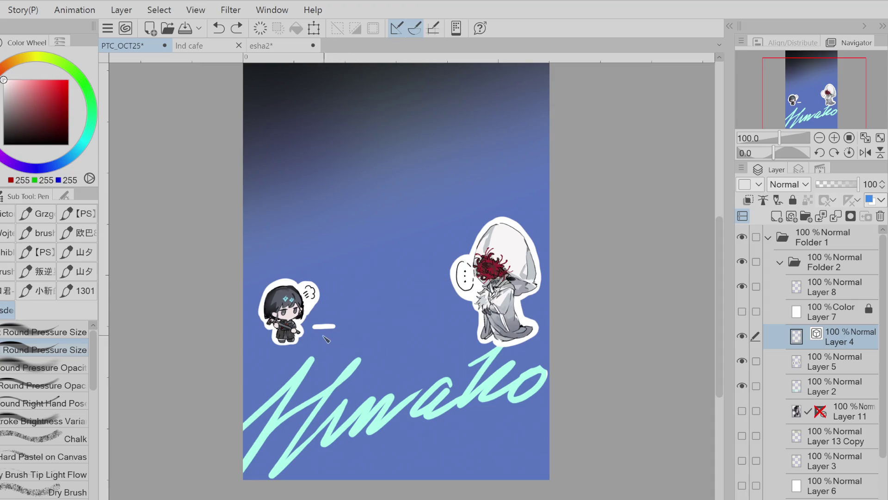
{"action": "key", "text": "ctrl+z"}
{"action": "mouse_move", "coordinate": [323, 331]}
{"action": "left_mouse_down"}
{"action": "mouse_move", "coordinate": [379, 338]}
{"action": "mouse_move", "coordinate": [319, 338]}
{"action": "mouse_move", "coordinate": [317, 329]}
{"action": "mouse_move", "coordinate": [363, 328]}
{"action": "left_mouse_up"}
{"action": "key", "text": "ctrl+z"}
{"action": "key", "text": "ctrl+z"}
{"action": "key", "text": "ctrl+z"}
{"action": "key", "text": "ctrl+z"}
{"action": "key", "text": "ctrl+z"}
{"action": "key", "text": "ctrl+z"}
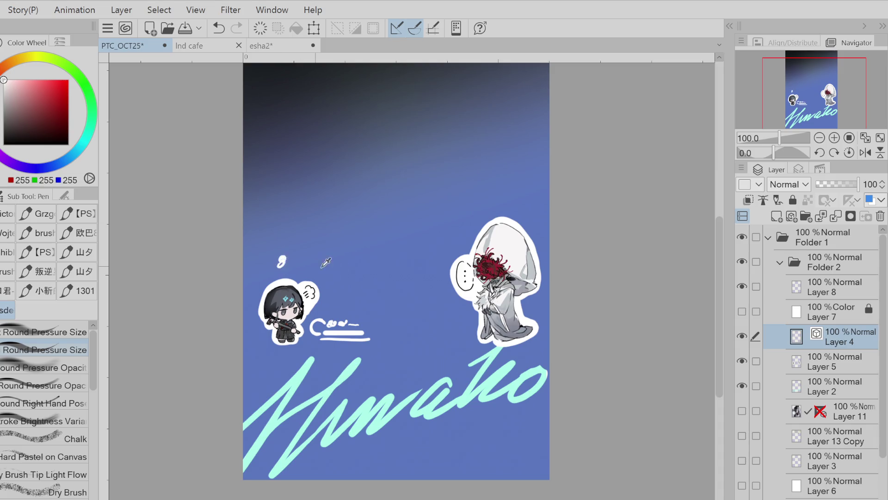
{"action": "key", "text": "ctrl+z"}
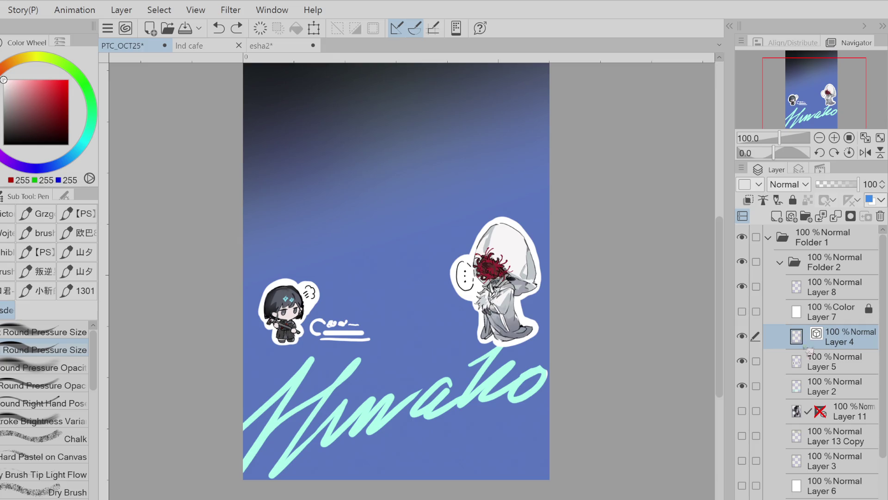
Show background Layer 6 and fill it with flat grey
{"action": "left_click", "coordinate": [742, 411]}
{"action": "left_click", "coordinate": [742, 411]}
{"action": "key", "text": "ctrl+minus"}
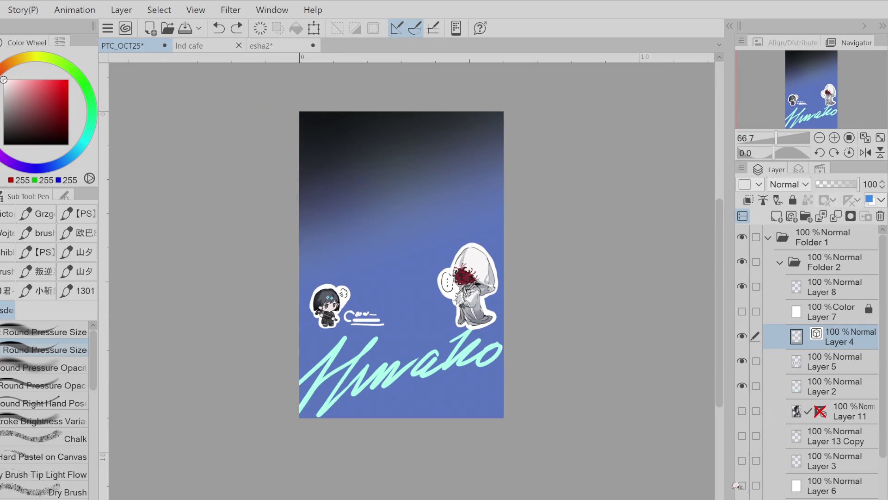
{"action": "left_click", "coordinate": [742, 485]}
{"action": "left_click", "coordinate": [794, 481]}
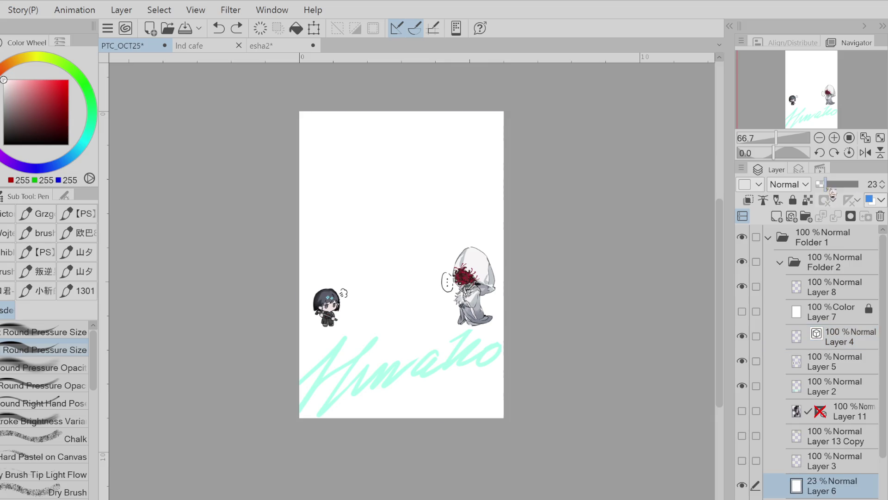
{"action": "left_click", "coordinate": [313, 29]}
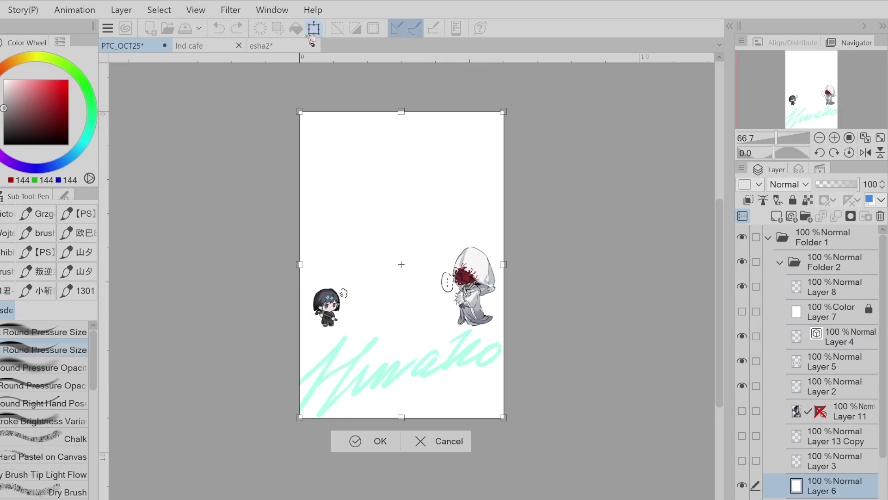
{"action": "key", "text": "Return"}
{"action": "left_click", "coordinate": [296, 27]}
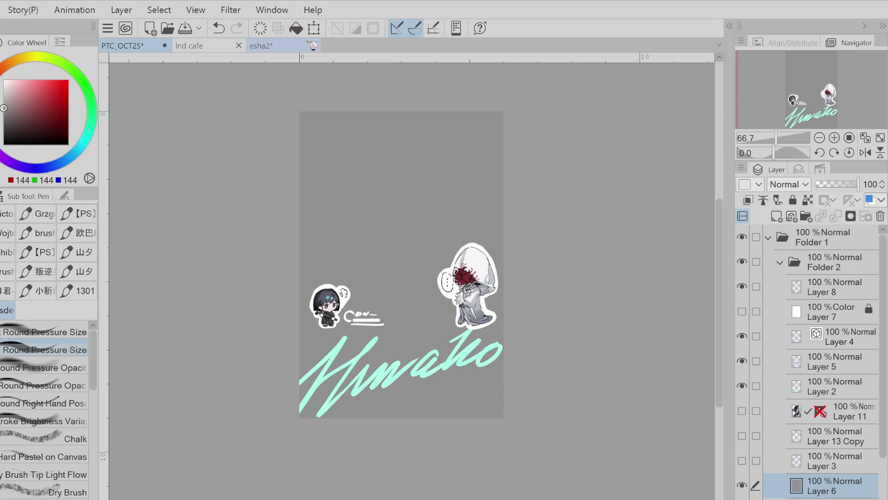
Show the masked character illustration and merge Layer 4 down into Layer 5
{"action": "left_click", "coordinate": [742, 411]}
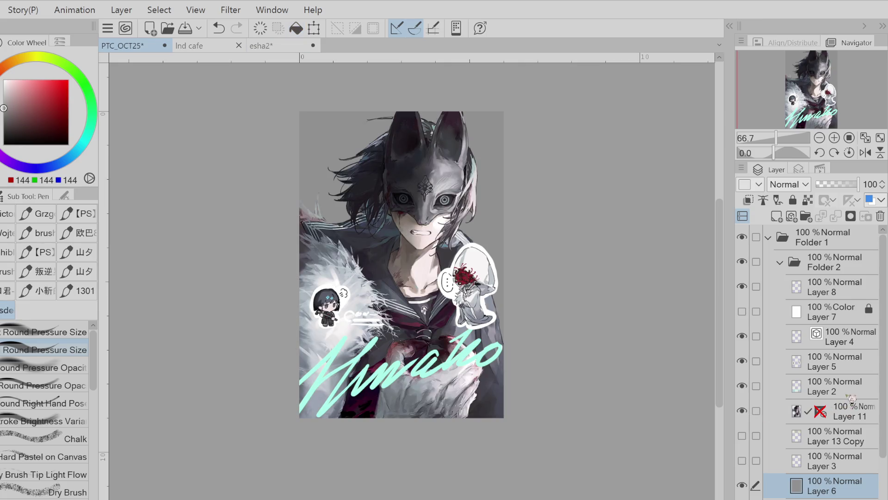
{"action": "left_click", "coordinate": [856, 348]}
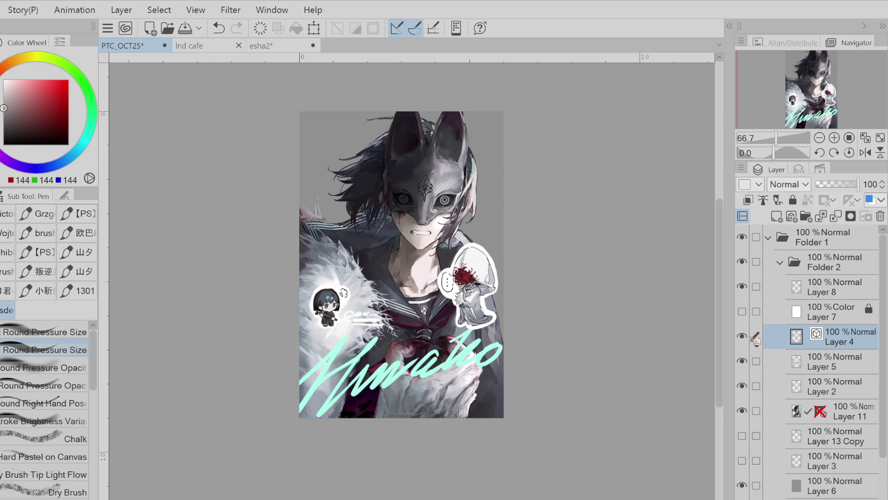
{"action": "left_click", "coordinate": [832, 217]}
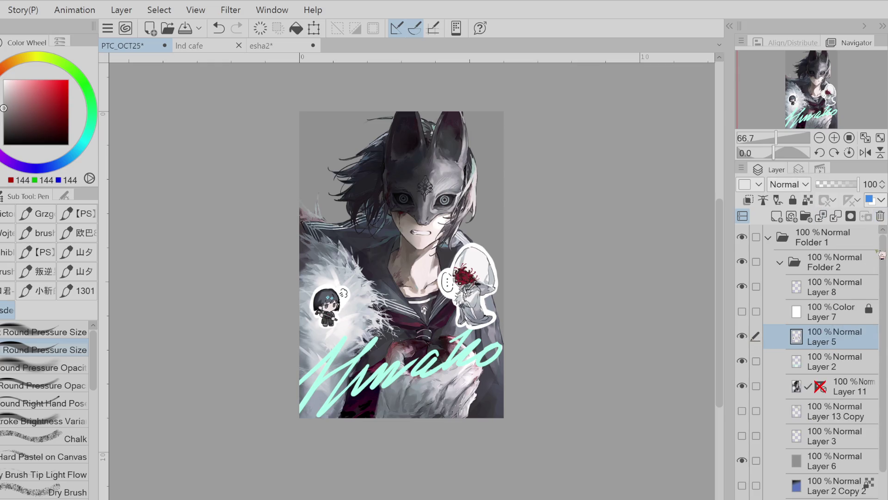
Undo the layer merge and the stray red strokes
{"action": "key", "text": "ctrl+z"}
{"action": "left_click_drag", "start_coordinate": [26, 98], "coordinate": [40, 97]}
{"action": "key", "text": "ctrl+z"}
{"action": "left_click_drag", "start_coordinate": [354, 319], "coordinate": [390, 312]}
{"action": "key", "text": "ctrl+z"}
On Layer 5, lasso the small dark-haired chibi and move it slightly right and down
{"action": "left_click", "coordinate": [753, 365]}
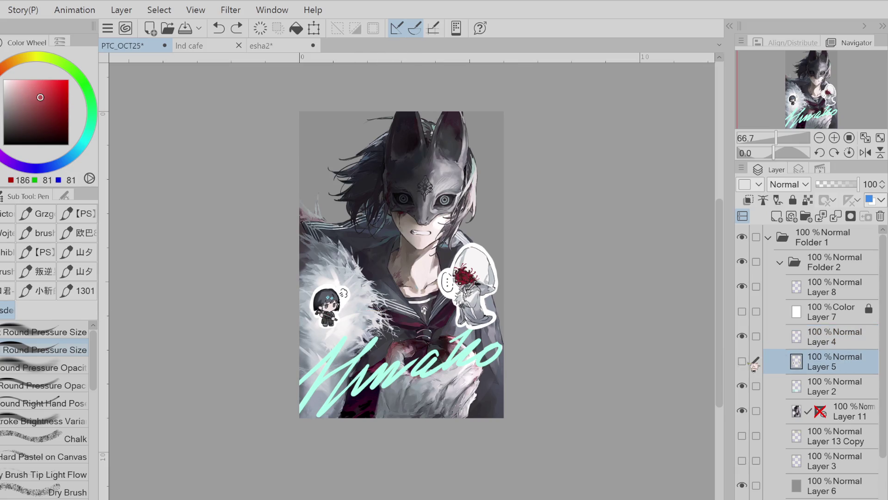
{"action": "key", "text": "w"}
{"action": "mouse_move", "coordinate": [308, 263]}
{"action": "left_mouse_down"}
{"action": "mouse_move", "coordinate": [304, 310]}
{"action": "mouse_move", "coordinate": [323, 258]}
{"action": "left_mouse_up"}
{"action": "key", "text": "ctrl+t"}
{"action": "mouse_move", "coordinate": [374, 334]}
{"action": "left_mouse_down"}
{"action": "mouse_move", "coordinate": [396, 339]}
{"action": "mouse_move", "coordinate": [382, 340]}
{"action": "left_mouse_up"}
{"action": "left_click", "coordinate": [320, 369]}
{"action": "key", "text": "ctrl+d"}
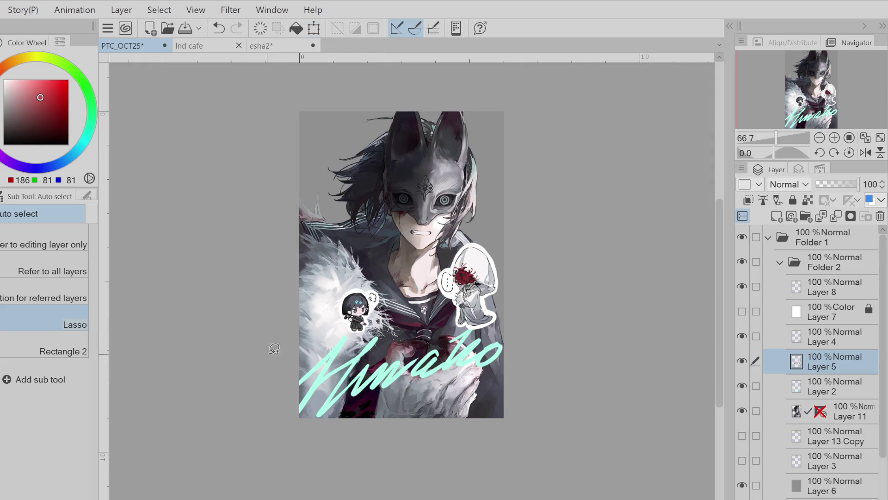
{"action": "key", "text": "p"}
Draw a short red dash left of the chibi with a yellow-green dash beneath it
{"action": "key", "text": "ctrl+z"}
{"action": "left_click_drag", "start_coordinate": [314, 319], "coordinate": [350, 328]}
{"action": "key", "text": "ctrl+z"}
{"action": "left_click", "coordinate": [334, 334], "text": "alt"}
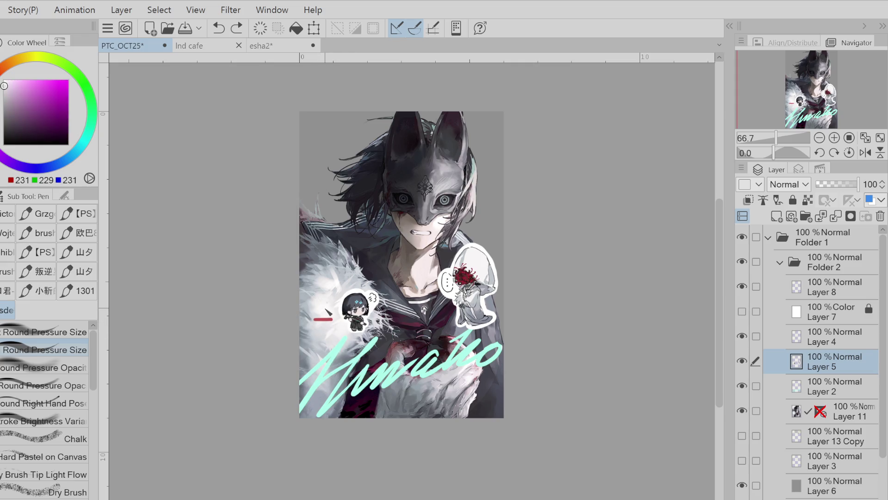
{"action": "left_click", "coordinate": [30, 59]}
{"action": "left_click", "coordinate": [40, 94]}
{"action": "left_click", "coordinate": [43, 56]}
{"action": "left_click", "coordinate": [28, 96]}
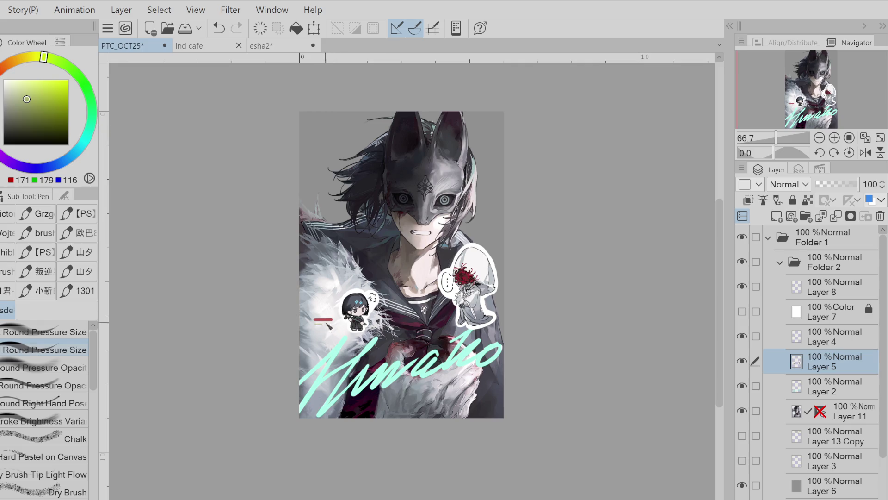
{"action": "mouse_move", "coordinate": [314, 322]}
{"action": "left_mouse_down"}
{"action": "mouse_move", "coordinate": [338, 320]}
{"action": "mouse_move", "coordinate": [311, 321]}
{"action": "left_mouse_up"}
Add an orange dash on the red one and a small dark mark beside the dashes
{"action": "key", "text": "ctrl+z"}
{"action": "key", "text": "ctrl+z"}
{"action": "left_click", "coordinate": [18, 59]}
{"action": "left_click", "coordinate": [34, 90]}
{"action": "key", "text": "ctrl+z"}
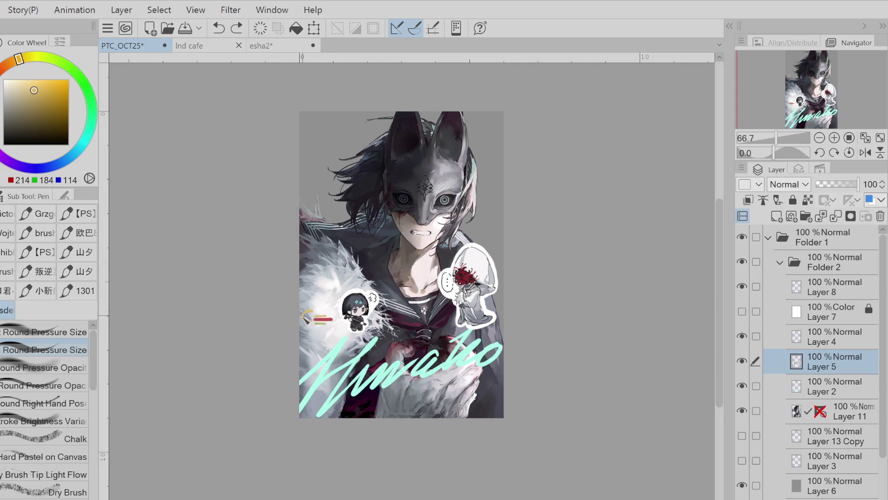
{"action": "left_click_drag", "start_coordinate": [34, 90], "coordinate": [8, 102]}
{"action": "key", "text": "ctrl+z"}
{"action": "left_click", "coordinate": [369, 305]}
Switch to near-white and try small white dots on the collar
{"action": "key", "text": "x"}
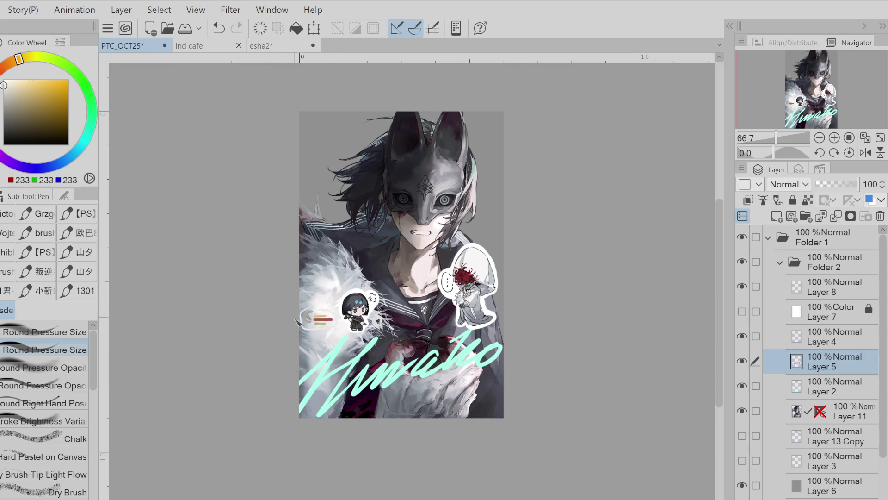
{"action": "key", "text": "ctrl+z"}
{"action": "left_click", "coordinate": [412, 327]}
{"action": "key", "text": "ctrl+z"}
{"action": "left_click", "coordinate": [407, 335]}
{"action": "left_click", "coordinate": [417, 334]}
{"action": "left_click", "coordinate": [416, 341]}
{"action": "left_click", "coordinate": [426, 333]}
{"action": "key", "text": "ctrl+z"}
{"action": "key", "text": "ctrl+z"}
{"action": "key", "text": "ctrl+z"}
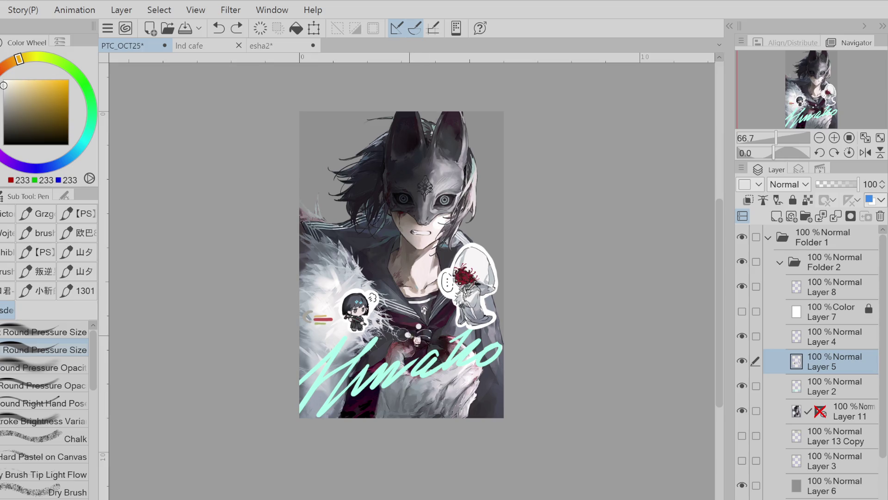
Paint white petal shapes across the collar
{"action": "left_click", "coordinate": [417, 323]}
{"action": "left_click", "coordinate": [403, 341]}
{"action": "left_click", "coordinate": [434, 340]}
{"action": "left_click", "coordinate": [440, 340]}
{"action": "mouse_move", "coordinate": [424, 351]}
{"action": "left_mouse_down"}
{"action": "mouse_move", "coordinate": [421, 359]}
{"action": "mouse_move", "coordinate": [430, 355]}
{"action": "mouse_move", "coordinate": [414, 360]}
{"action": "mouse_move", "coordinate": [419, 354]}
{"action": "left_mouse_up"}
{"action": "key", "text": "ctrl+z"}
{"action": "key", "text": "ctrl+z"}
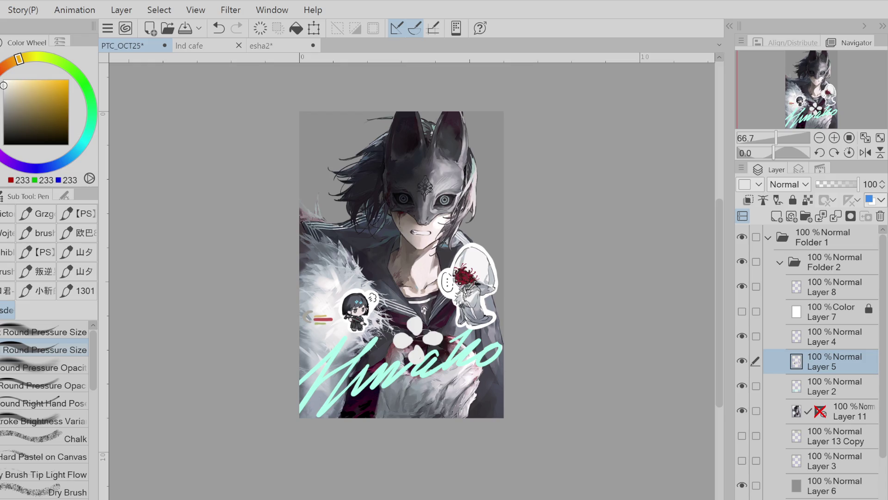
Shade the upper, lower-left and lower-middle collar petals with warm-grey pen strokes
{"action": "left_click", "coordinate": [10, 103]}
{"action": "left_click_drag", "start_coordinate": [418, 318], "coordinate": [415, 327]}
{"action": "key", "text": "ctrl+z"}
{"action": "left_click", "coordinate": [9, 100]}
{"action": "mouse_move", "coordinate": [400, 344]}
{"action": "left_mouse_down"}
{"action": "mouse_move", "coordinate": [404, 335]}
{"action": "mouse_move", "coordinate": [436, 341]}
{"action": "left_mouse_up"}
{"action": "key", "text": "ctrl+z"}
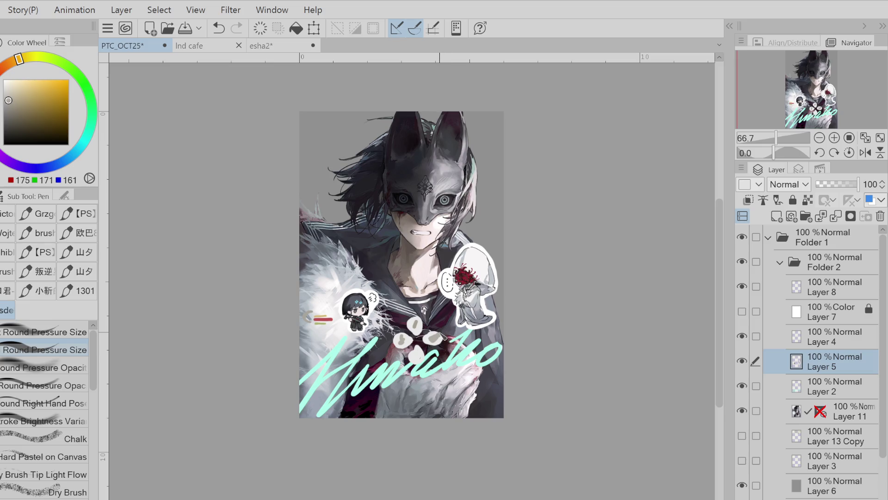
{"action": "key", "text": "ctrl+z"}
{"action": "left_click_drag", "start_coordinate": [416, 357], "coordinate": [431, 341]}
{"action": "key", "text": "ctrl+z"}
Lasso the collar petals and move them higher on the collar
{"action": "key", "text": "w"}
{"action": "mouse_move", "coordinate": [400, 308]}
{"action": "left_mouse_down"}
{"action": "mouse_move", "coordinate": [451, 373]}
{"action": "mouse_move", "coordinate": [437, 313]}
{"action": "left_mouse_up"}
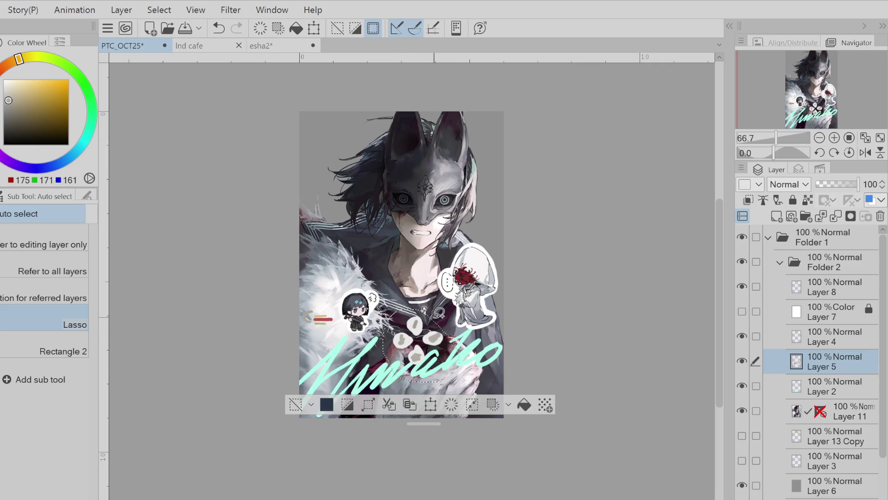
{"action": "key", "text": "ctrl+z"}
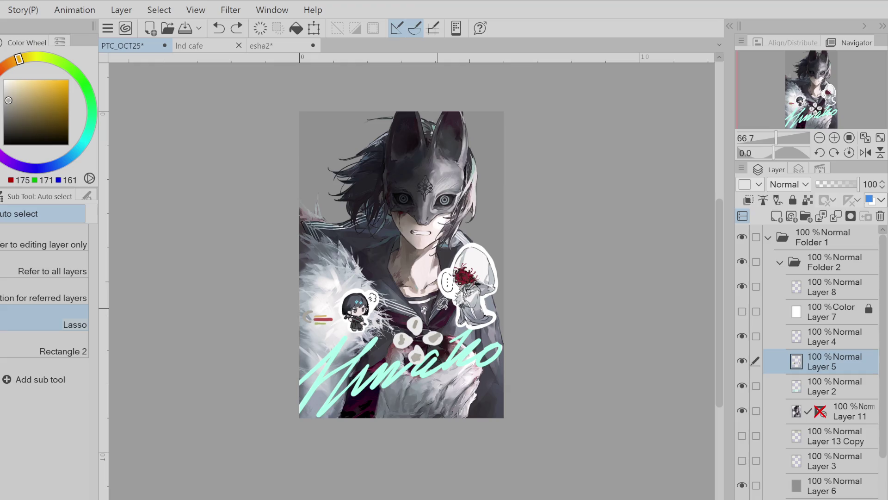
{"action": "mouse_move", "coordinate": [416, 304]}
{"action": "left_mouse_down"}
{"action": "mouse_move", "coordinate": [393, 365]}
{"action": "mouse_move", "coordinate": [456, 333]}
{"action": "mouse_move", "coordinate": [432, 308]}
{"action": "left_mouse_up"}
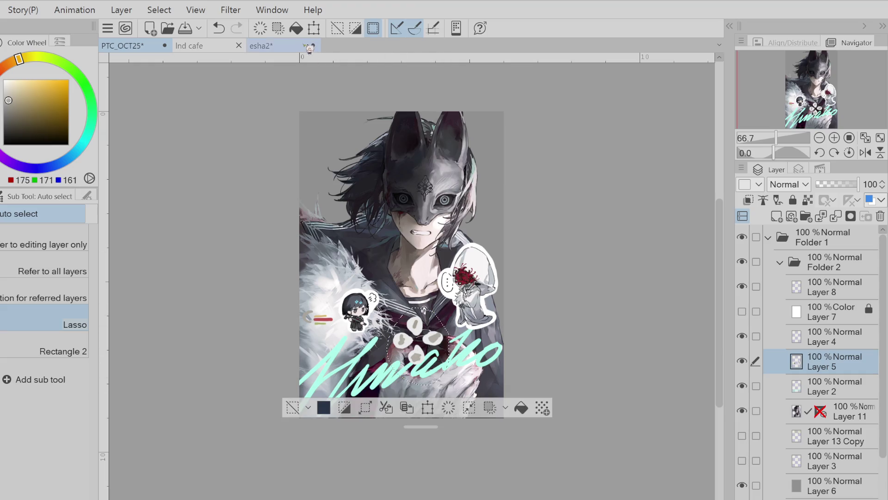
{"action": "left_click", "coordinate": [314, 28]}
{"action": "mouse_move", "coordinate": [436, 373]}
{"action": "left_mouse_down"}
{"action": "mouse_move", "coordinate": [435, 342]}
{"action": "mouse_move", "coordinate": [434, 356]}
{"action": "mouse_move", "coordinate": [347, 329]}
{"action": "mouse_move", "coordinate": [415, 344]}
{"action": "mouse_move", "coordinate": [477, 432]}
{"action": "mouse_move", "coordinate": [444, 393]}
{"action": "mouse_move", "coordinate": [462, 425]}
{"action": "mouse_move", "coordinate": [430, 370]}
{"action": "mouse_move", "coordinate": [477, 416]}
{"action": "mouse_move", "coordinate": [500, 393]}
{"action": "mouse_move", "coordinate": [444, 384]}
{"action": "mouse_move", "coordinate": [416, 368]}
{"action": "mouse_move", "coordinate": [444, 393]}
{"action": "mouse_move", "coordinate": [433, 340]}
{"action": "left_mouse_up"}
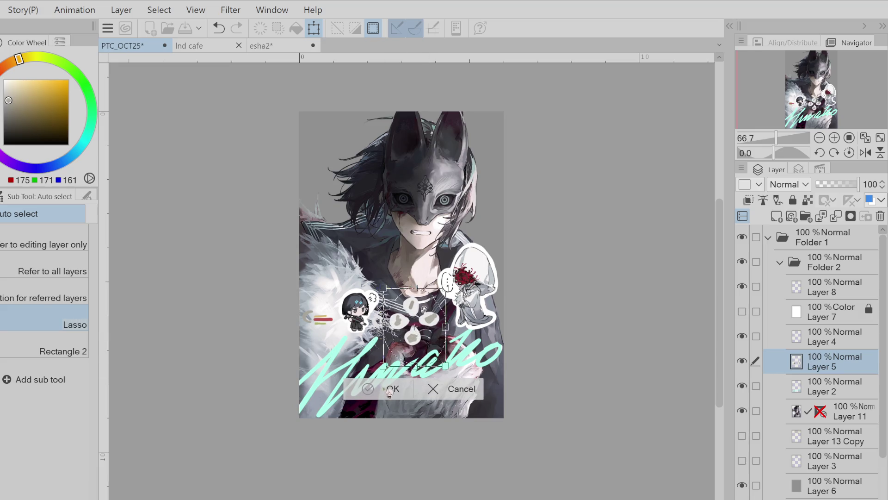
{"action": "key", "text": "Return"}
{"action": "key", "text": "ctrl+d"}
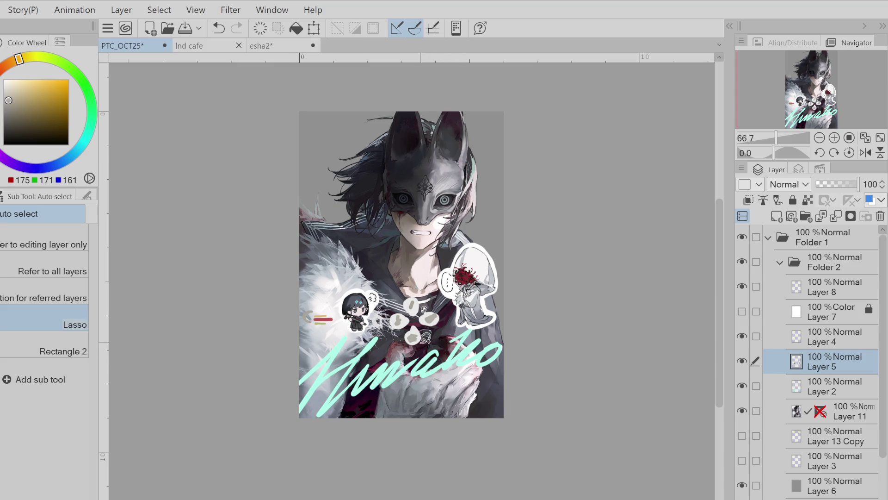
Lasso the colour dashes beside the chibi and reposition them
{"action": "scroll", "coordinate": [428, 338], "scroll_direction": "up", "scroll_amount": 5}
{"action": "scroll", "coordinate": [377, 314], "scroll_direction": "down", "scroll_amount": 2}
{"action": "scroll", "coordinate": [372, 309], "scroll_direction": "up", "scroll_amount": 2}
{"action": "scroll", "coordinate": [370, 305], "scroll_direction": "down", "scroll_amount": 2}
{"action": "scroll", "coordinate": [366, 301], "scroll_direction": "up", "scroll_amount": 2}
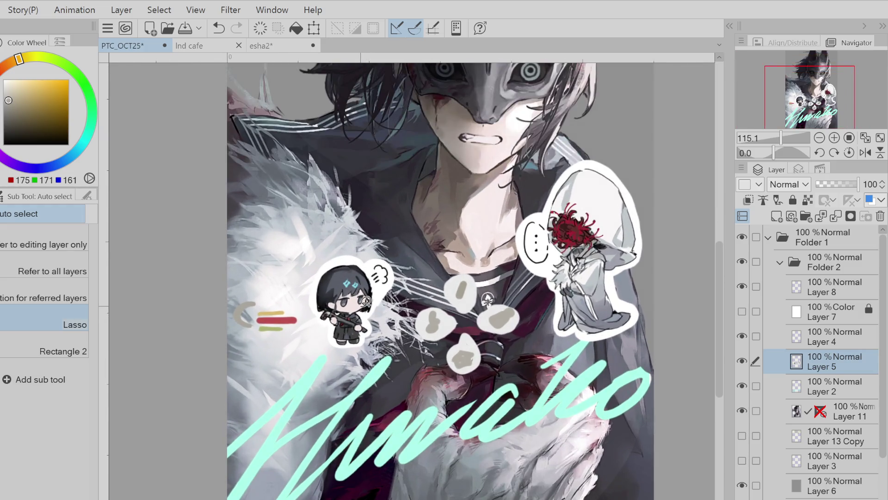
{"action": "scroll", "coordinate": [366, 301], "scroll_direction": "down", "scroll_amount": 3}
{"action": "scroll", "coordinate": [425, 318], "scroll_direction": "up", "scroll_amount": 3}
{"action": "mouse_move", "coordinate": [289, 288]}
{"action": "left_mouse_down"}
{"action": "mouse_move", "coordinate": [289, 335]}
{"action": "mouse_move", "coordinate": [442, 280]}
{"action": "mouse_move", "coordinate": [428, 378]}
{"action": "mouse_move", "coordinate": [344, 334]}
{"action": "mouse_move", "coordinate": [490, 369]}
{"action": "mouse_move", "coordinate": [525, 444]}
{"action": "mouse_move", "coordinate": [287, 322]}
{"action": "mouse_move", "coordinate": [350, 269]}
{"action": "mouse_move", "coordinate": [365, 345]}
{"action": "mouse_move", "coordinate": [309, 325]}
{"action": "mouse_move", "coordinate": [301, 334]}
{"action": "mouse_move", "coordinate": [311, 343]}
{"action": "left_mouse_up"}
{"action": "key", "text": "ctrl+t"}
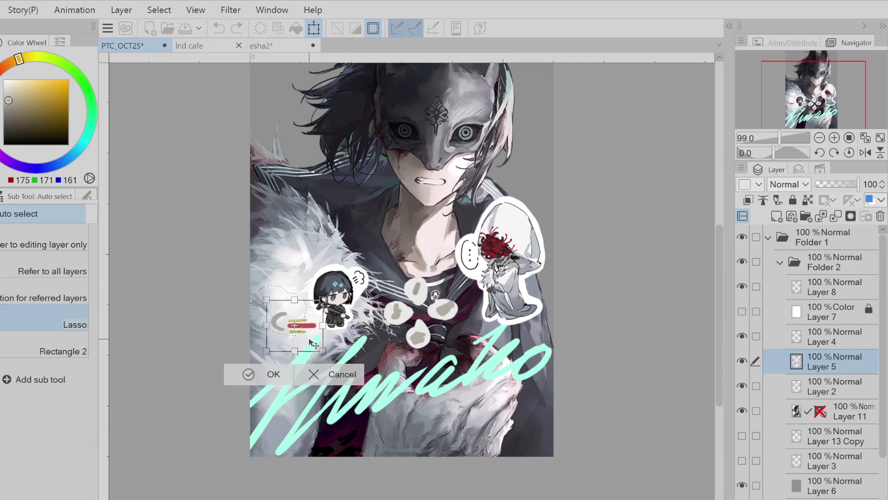
{"action": "left_click", "coordinate": [259, 374]}
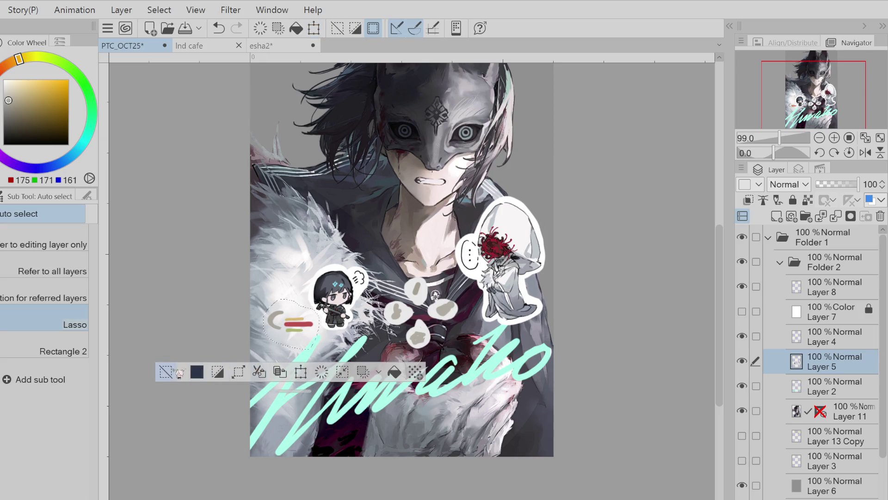
{"action": "left_click", "coordinate": [166, 372]}
On Layer 2, move the signature down and enlarge it slightly
{"action": "scroll", "coordinate": [399, 320], "scroll_direction": "down", "scroll_amount": 1}
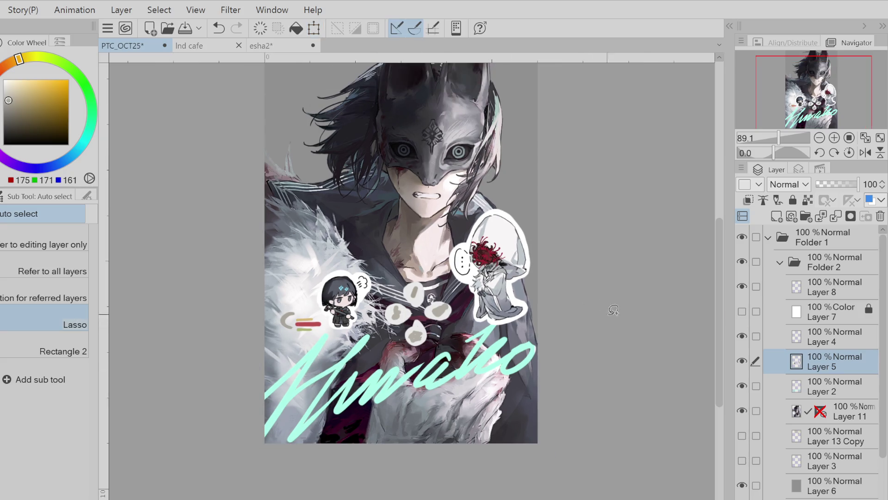
{"action": "left_click", "coordinate": [803, 386]}
{"action": "left_click", "coordinate": [313, 28]}
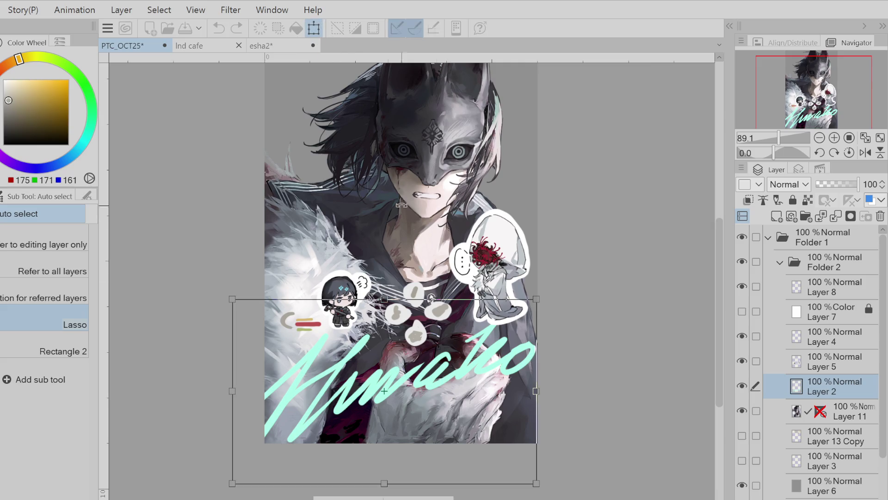
{"action": "left_click_drag", "start_coordinate": [536, 394], "coordinate": [526, 416]}
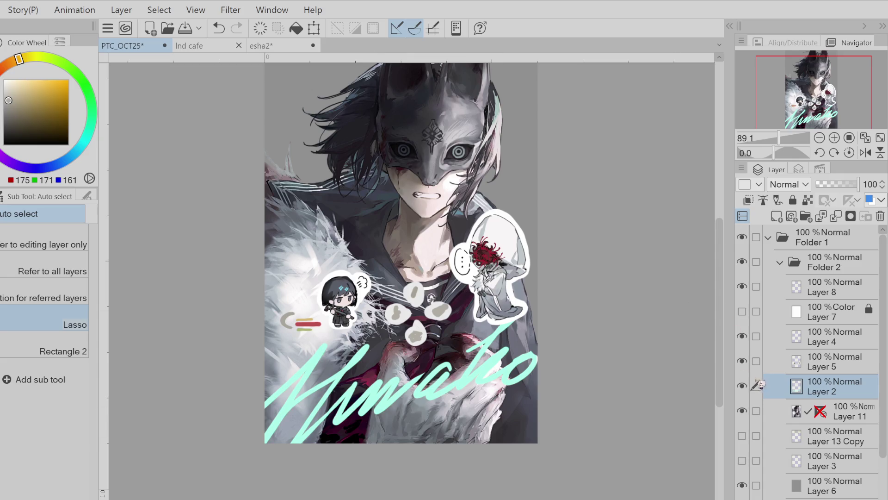
{"action": "left_click", "coordinate": [755, 363]}
On Layer 5, shift the stickers slightly left and down
{"action": "left_click", "coordinate": [742, 361]}
{"action": "left_click", "coordinate": [742, 361]}
{"action": "left_click", "coordinate": [743, 361]}
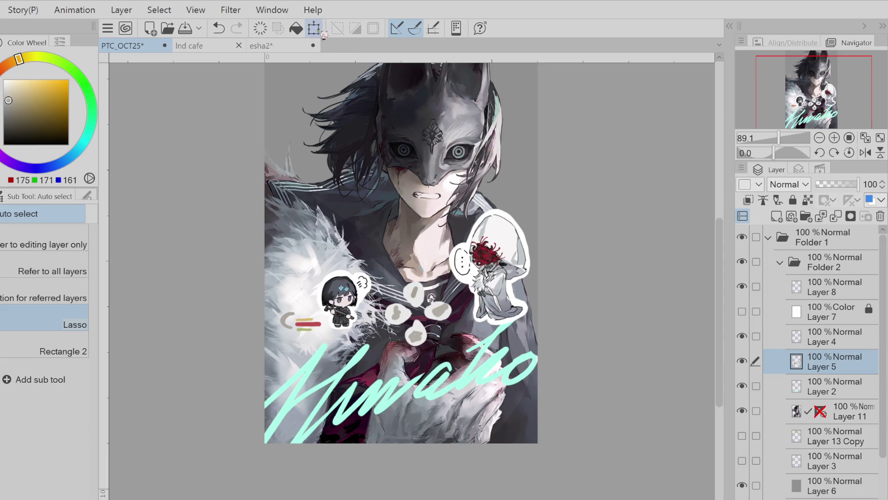
{"action": "left_click", "coordinate": [314, 28]}
{"action": "left_click_drag", "start_coordinate": [472, 296], "coordinate": [466, 305]}
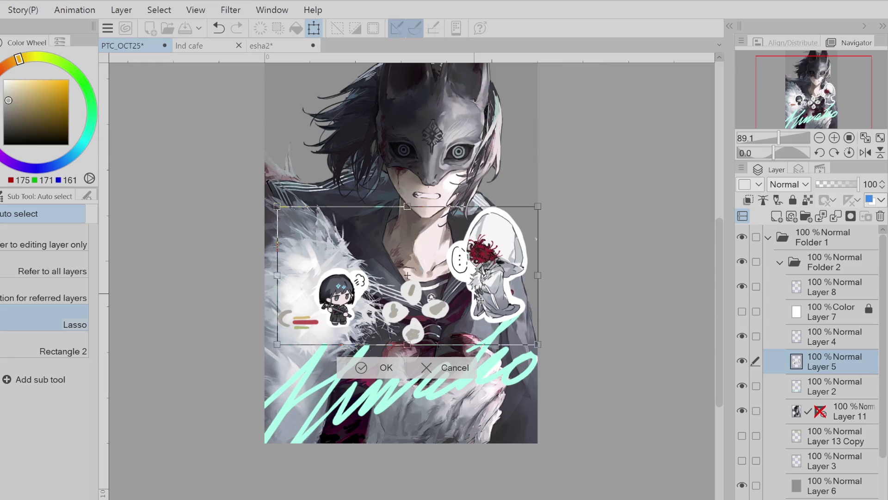
{"action": "left_click", "coordinate": [368, 367]}
{"action": "scroll", "coordinate": [336, 295], "scroll_direction": "down", "scroll_amount": 2}
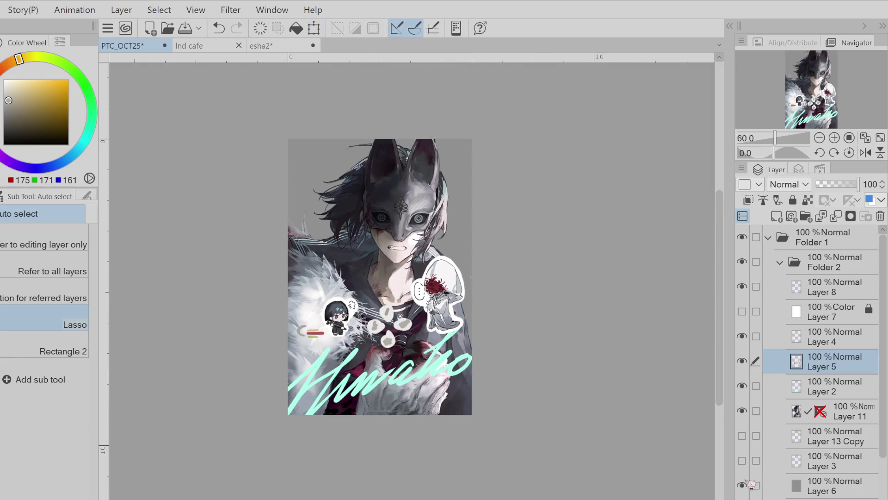
Locate the signature on Layer 2 and make it the editing layer
{"action": "scroll", "coordinate": [460, 337], "scroll_direction": "down", "scroll_amount": 3}
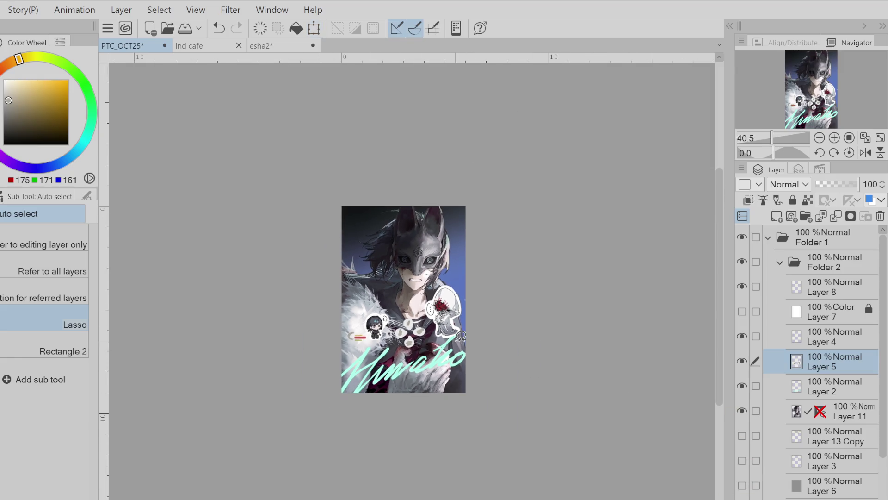
{"action": "scroll", "coordinate": [439, 305], "scroll_direction": "up", "scroll_amount": 2}
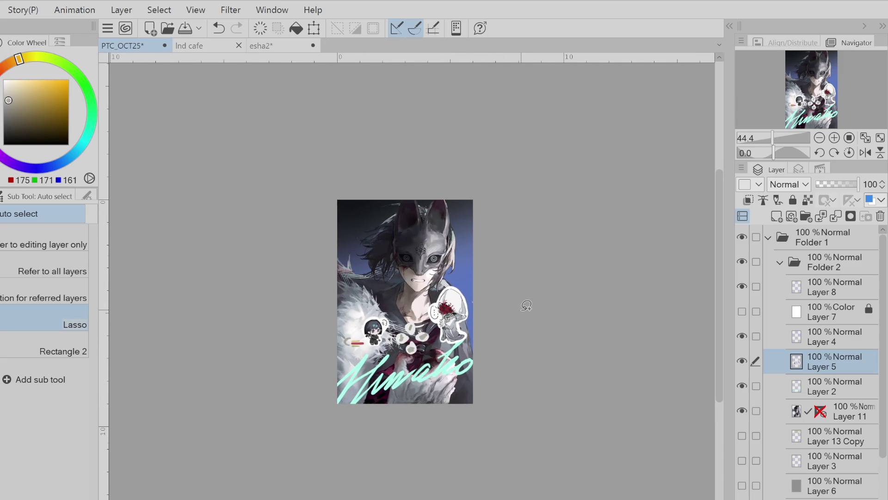
{"action": "scroll", "coordinate": [449, 273], "scroll_direction": "up", "scroll_amount": 1}
{"action": "scroll", "coordinate": [477, 277], "scroll_direction": "up", "scroll_amount": 1}
{"action": "scroll", "coordinate": [476, 280], "scroll_direction": "down", "scroll_amount": 8}
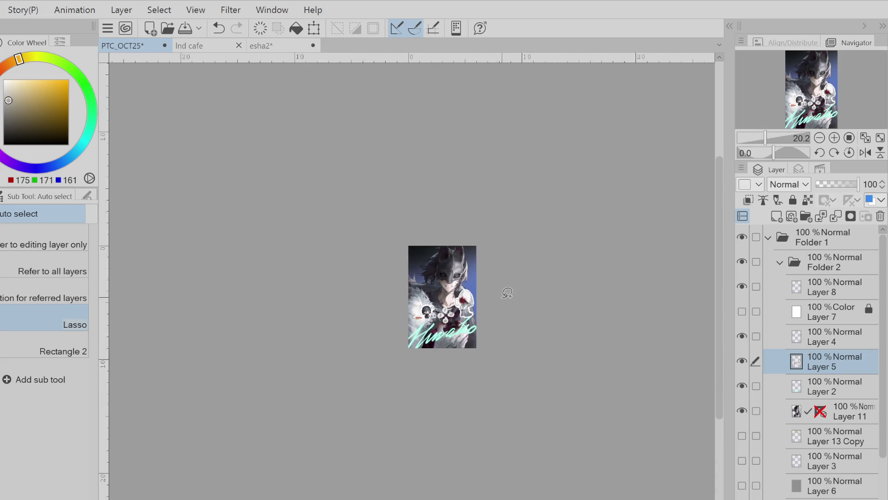
{"action": "left_click", "coordinate": [796, 339]}
{"action": "left_click", "coordinate": [742, 361]}
{"action": "left_click", "coordinate": [742, 361]}
{"action": "left_click", "coordinate": [742, 385]}
{"action": "left_click", "coordinate": [742, 386]}
{"action": "left_click", "coordinate": [823, 386]}
Lock transparent pixels and fill the Himako signature with a deep red
{"action": "left_click", "coordinate": [808, 200]}
{"action": "left_click", "coordinate": [25, 111]}
{"action": "left_click", "coordinate": [11, 82]}
{"action": "left_click", "coordinate": [47, 93]}
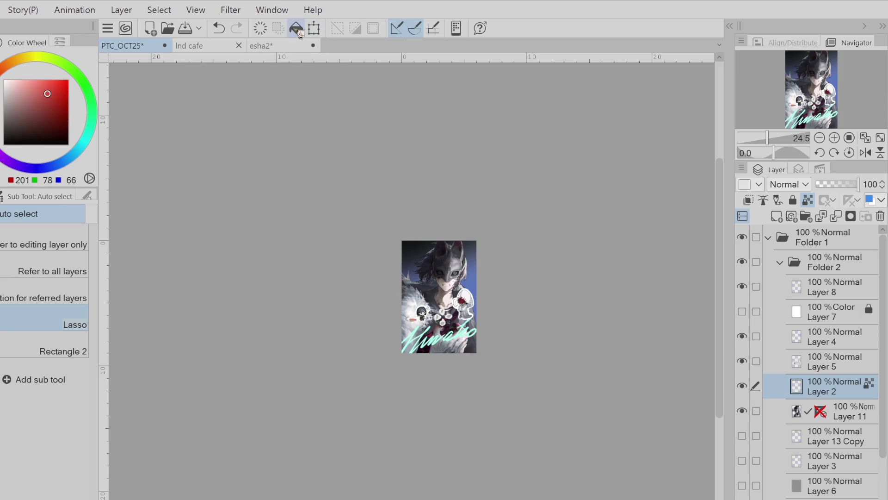
{"action": "left_click", "coordinate": [296, 28]}
{"action": "left_click", "coordinate": [59, 97]}
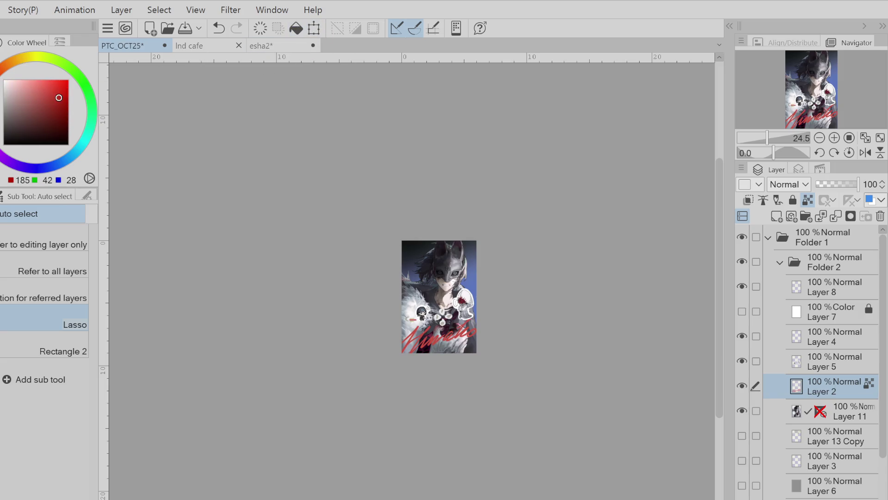
{"action": "left_click", "coordinate": [296, 28]}
{"action": "scroll", "coordinate": [518, 246], "scroll_direction": "down", "scroll_amount": 2}
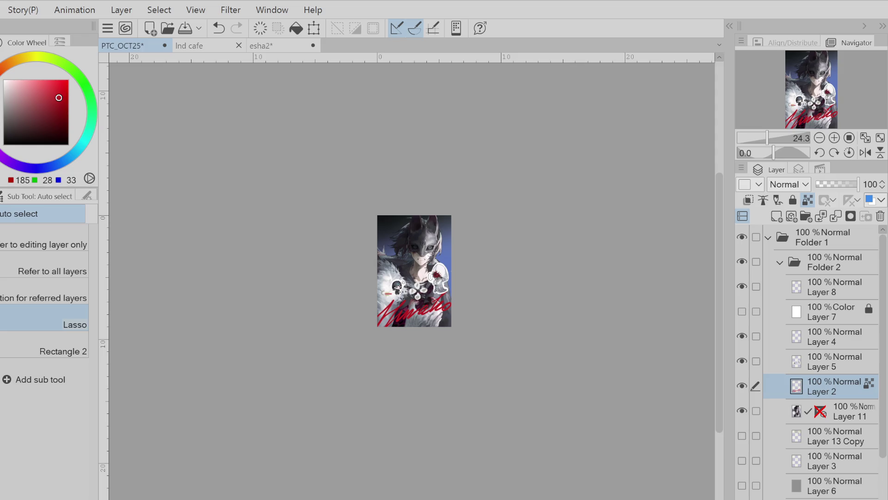
{"action": "scroll", "coordinate": [375, 255], "scroll_direction": "up", "scroll_amount": 5}
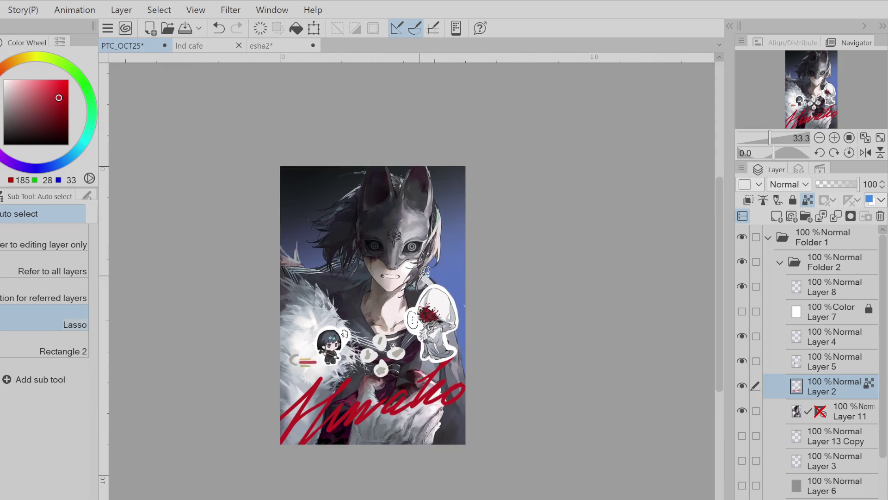
{"action": "left_click", "coordinate": [375, 256]}
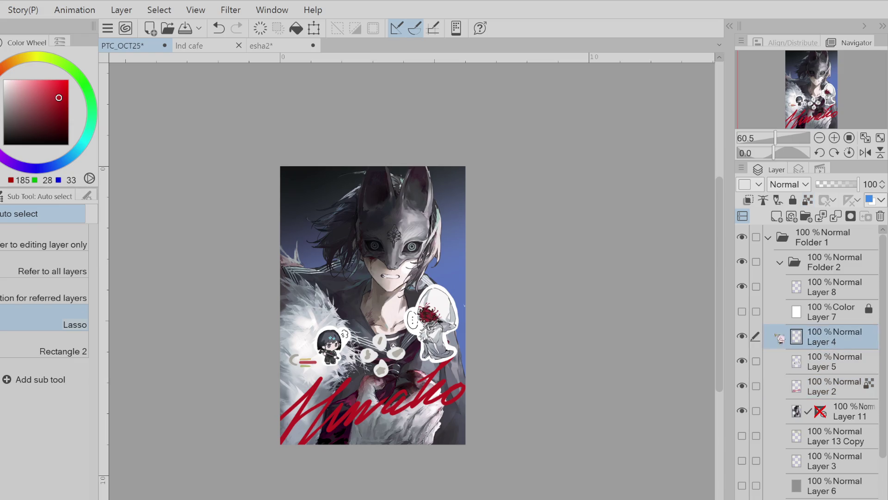
Draw small red pill strokes at the lower-left, right and top-left, undoing misplaced attempts
{"action": "key", "text": "p"}
{"action": "key", "text": "ctrl+z"}
{"action": "left_click_drag", "start_coordinate": [319, 282], "coordinate": [327, 277]}
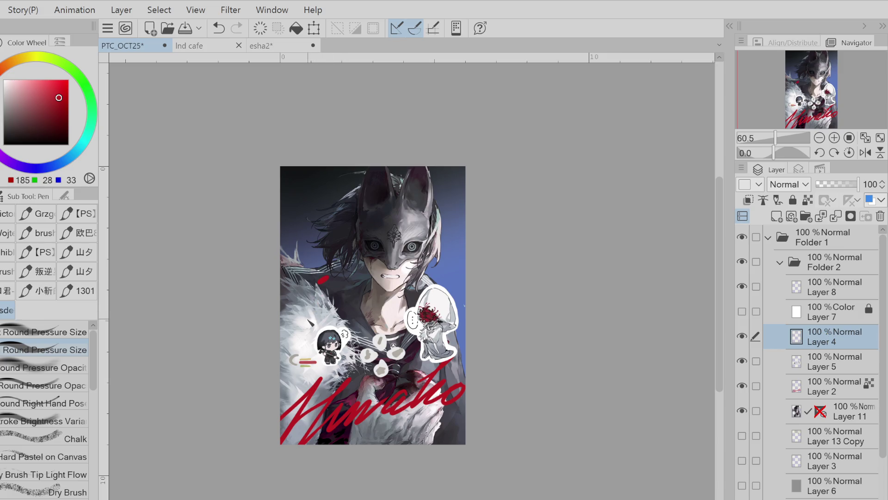
{"action": "key", "text": "ctrl+z"}
{"action": "left_click_drag", "start_coordinate": [296, 331], "coordinate": [303, 336]}
{"action": "key", "text": "ctrl+z"}
{"action": "left_click_drag", "start_coordinate": [450, 199], "coordinate": [447, 204]}
{"action": "key", "text": "ctrl+z"}
{"action": "left_click_drag", "start_coordinate": [297, 168], "coordinate": [313, 180]}
{"action": "key", "text": "ctrl+z"}
{"action": "key", "text": "ctrl+z"}
Retry the strokes with undo and redo, drawing a small red pill on the right side
{"action": "key", "text": "e"}
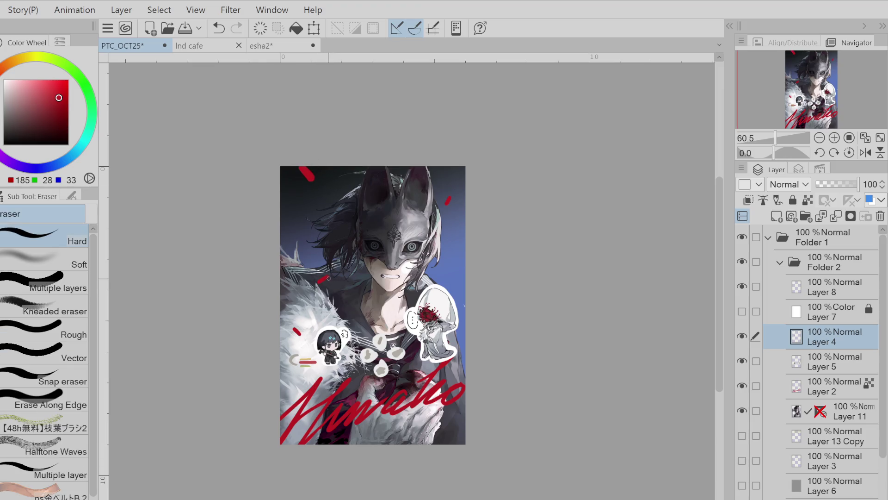
{"action": "key", "text": "p"}
{"action": "key", "text": "ctrl+z"}
{"action": "key", "text": "ctrl+y"}
{"action": "key", "text": "ctrl+z"}
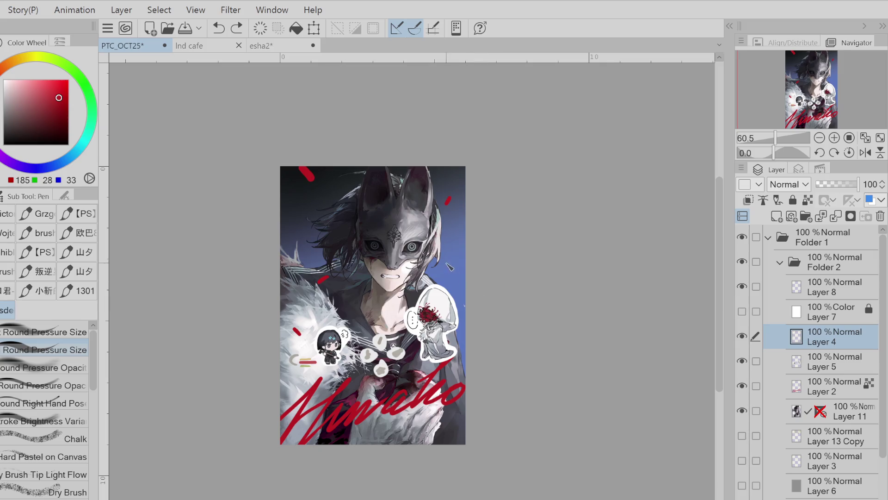
{"action": "key", "text": "ctrl+z"}
{"action": "mouse_move", "coordinate": [458, 260]}
{"action": "left_mouse_down"}
{"action": "mouse_move", "coordinate": [451, 276]}
{"action": "mouse_move", "coordinate": [459, 278]}
{"action": "left_mouse_up"}
{"action": "key", "text": "ctrl+z"}
On Layer 4, add pale greyish-pink ends and short dark red strokes to the pills
{"action": "key", "text": "ctrl+z"}
{"action": "left_click", "coordinate": [807, 200]}
{"action": "left_click", "coordinate": [35, 119]}
{"action": "key", "text": "ctrl+z"}
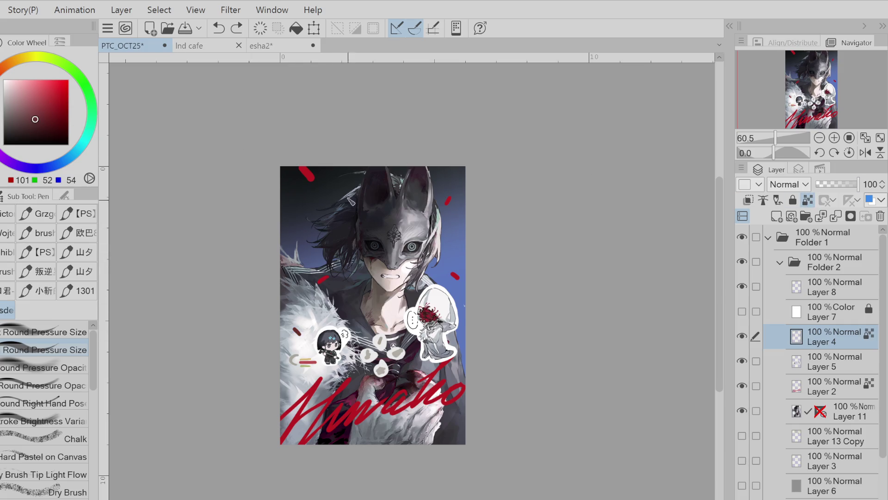
{"action": "left_click", "coordinate": [327, 270], "text": "alt"}
{"action": "left_click", "coordinate": [339, 273], "text": "alt"}
{"action": "key", "text": "ctrl+z"}
{"action": "left_click_drag", "start_coordinate": [339, 274], "coordinate": [330, 281]}
{"action": "key", "text": "ctrl+z"}
{"action": "left_click", "coordinate": [341, 280], "text": "alt"}
{"action": "left_click_drag", "start_coordinate": [304, 339], "coordinate": [311, 339]}
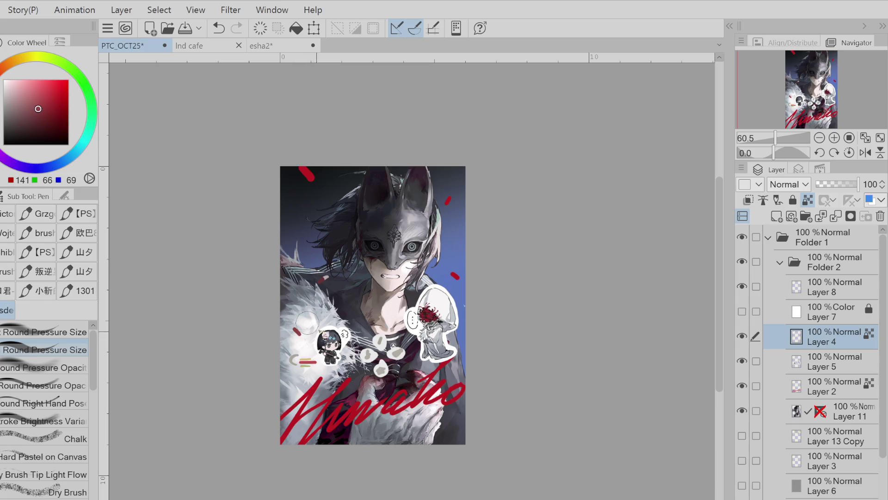
Redraw the top-left red pill and paint a light pink end on the right pill
{"action": "left_click", "coordinate": [310, 338], "text": "alt"}
{"action": "key", "text": "ctrl+z"}
{"action": "left_click", "coordinate": [45, 113]}
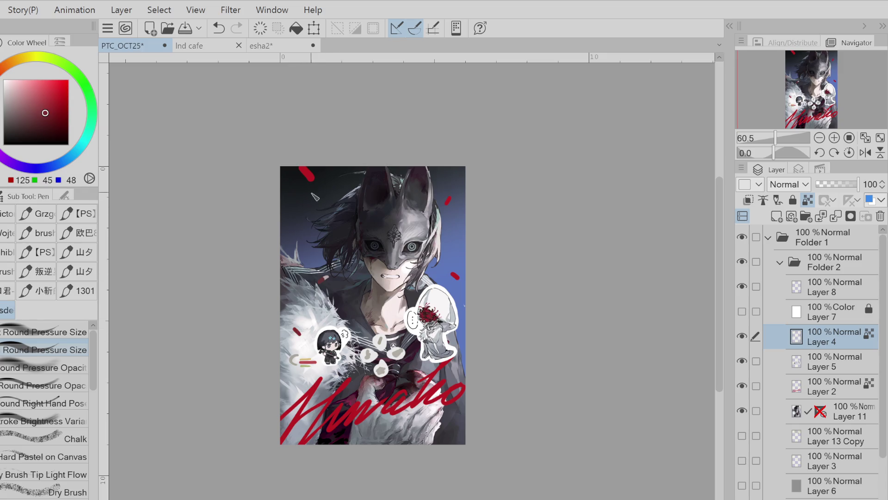
{"action": "key", "text": "ctrl+z"}
{"action": "left_click_drag", "start_coordinate": [309, 175], "coordinate": [316, 180]}
{"action": "key", "text": "ctrl+z"}
{"action": "left_click", "coordinate": [13, 93]}
{"action": "left_click_drag", "start_coordinate": [446, 201], "coordinate": [448, 198]}
{"action": "key", "text": "ctrl+z"}
{"action": "left_click", "coordinate": [312, 170], "text": "alt"}
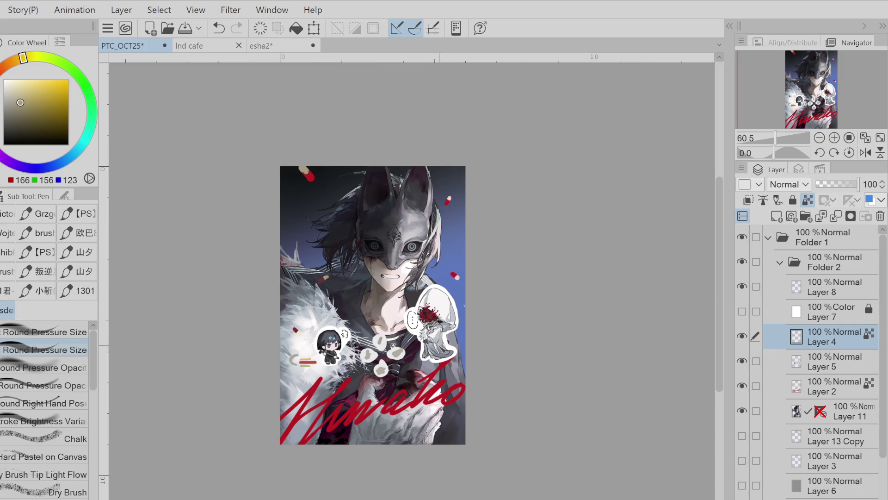
{"action": "left_click", "coordinate": [5, 99]}
{"action": "left_click", "coordinate": [311, 176], "text": "alt"}
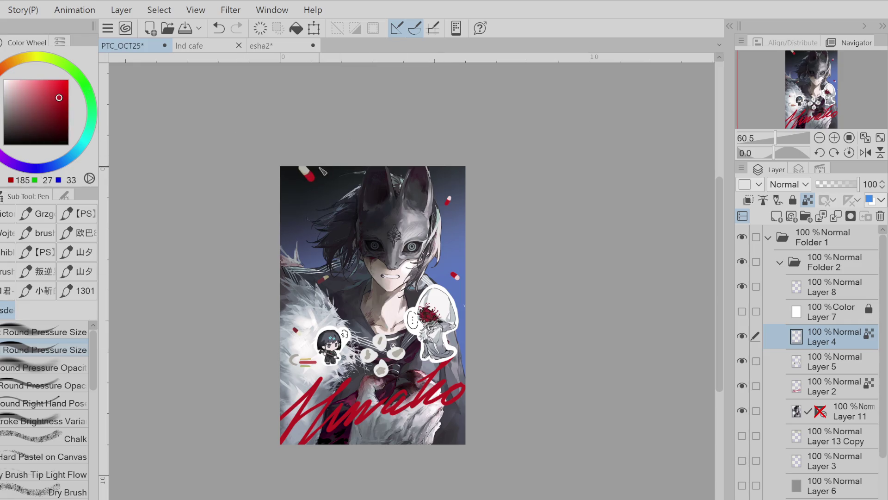
{"action": "scroll", "coordinate": [429, 323], "scroll_direction": "up", "scroll_amount": 1}
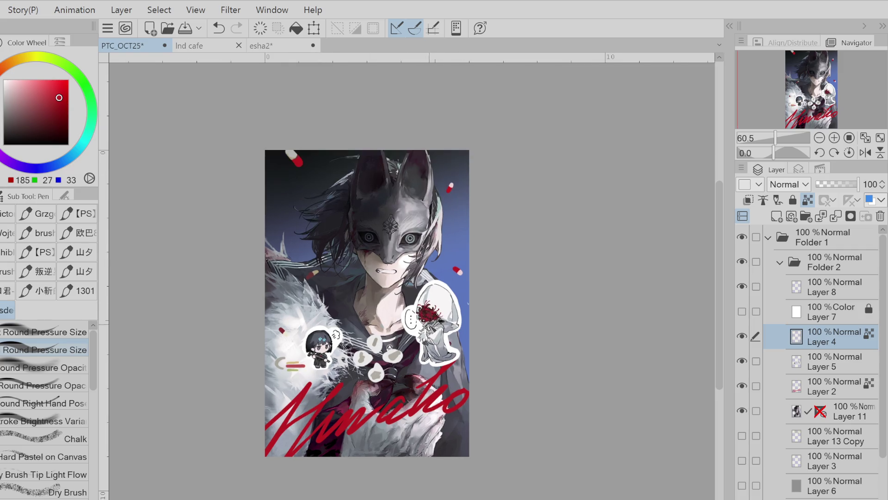
Zoom in on Layer 5 and redraw the left chibi's red detail, picking a darker red
{"action": "scroll", "coordinate": [437, 321], "scroll_direction": "up", "scroll_amount": 2}
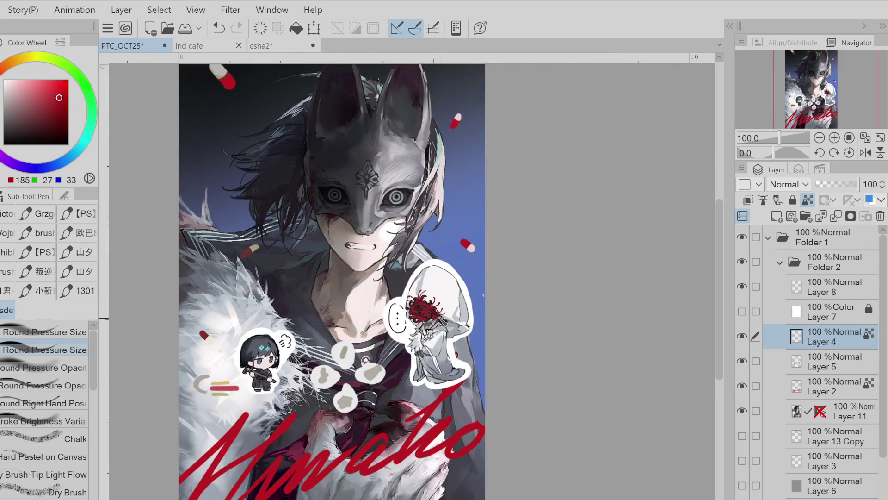
{"action": "left_click_drag", "start_coordinate": [438, 321], "coordinate": [428, 303]}
{"action": "scroll", "coordinate": [385, 332], "scroll_direction": "down", "scroll_amount": 2}
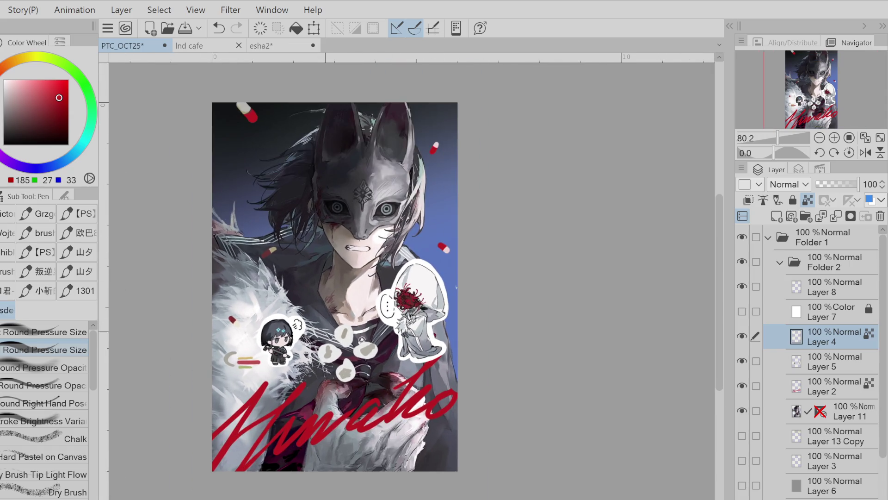
{"action": "scroll", "coordinate": [308, 344], "scroll_direction": "up", "scroll_amount": 1}
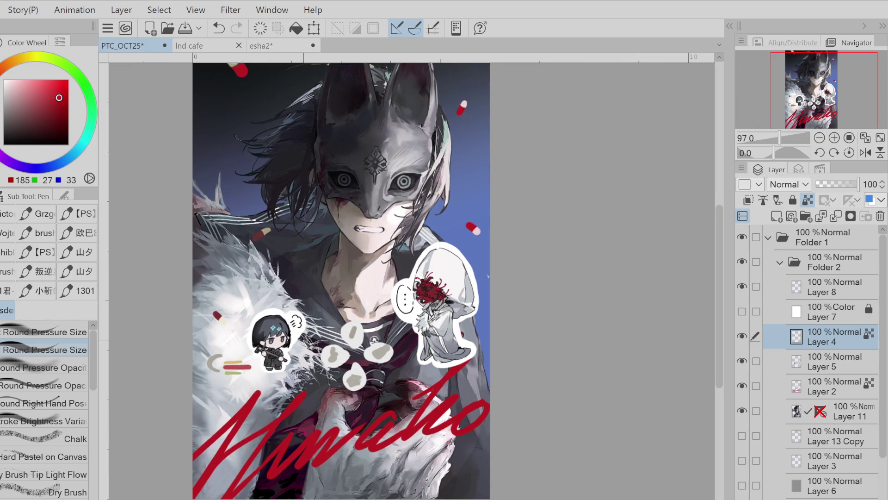
{"action": "scroll", "coordinate": [296, 316], "scroll_direction": "down", "scroll_amount": 1}
{"action": "scroll", "coordinate": [296, 316], "scroll_direction": "up", "scroll_amount": 1}
{"action": "scroll", "coordinate": [304, 315], "scroll_direction": "up", "scroll_amount": 2}
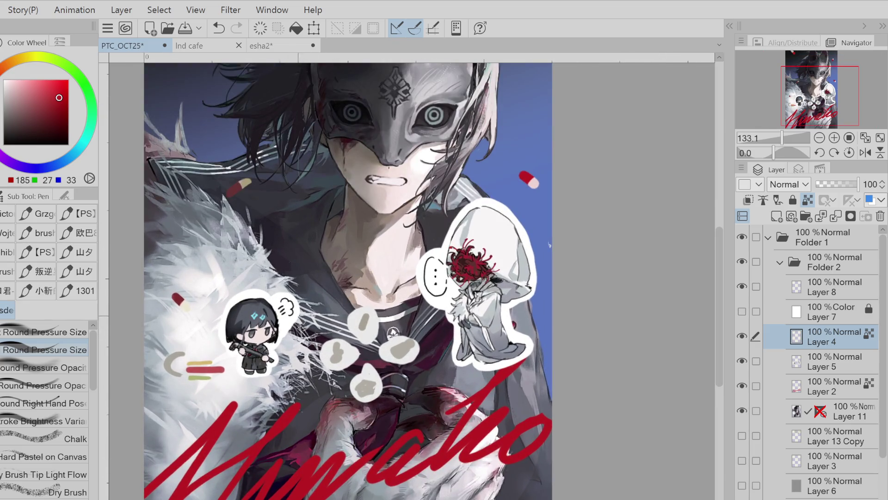
{"action": "left_click", "coordinate": [819, 361]}
{"action": "left_click", "coordinate": [56, 98]}
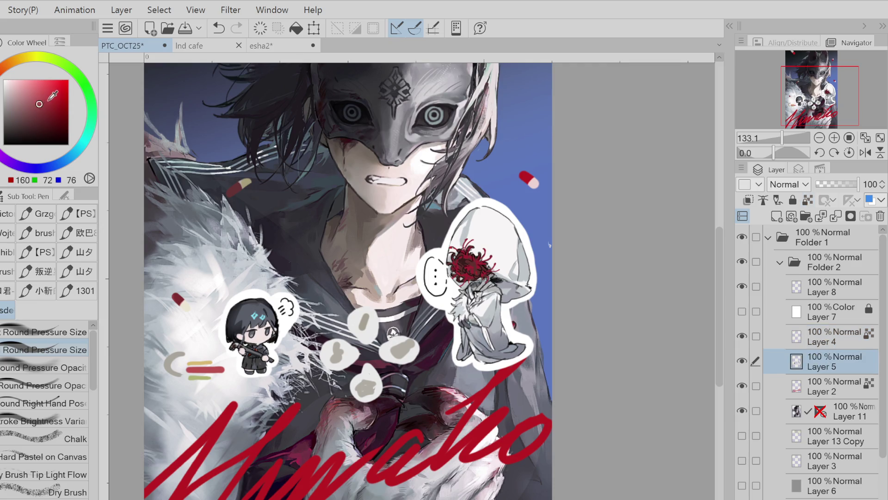
{"action": "scroll", "coordinate": [259, 346], "scroll_direction": "up", "scroll_amount": 1}
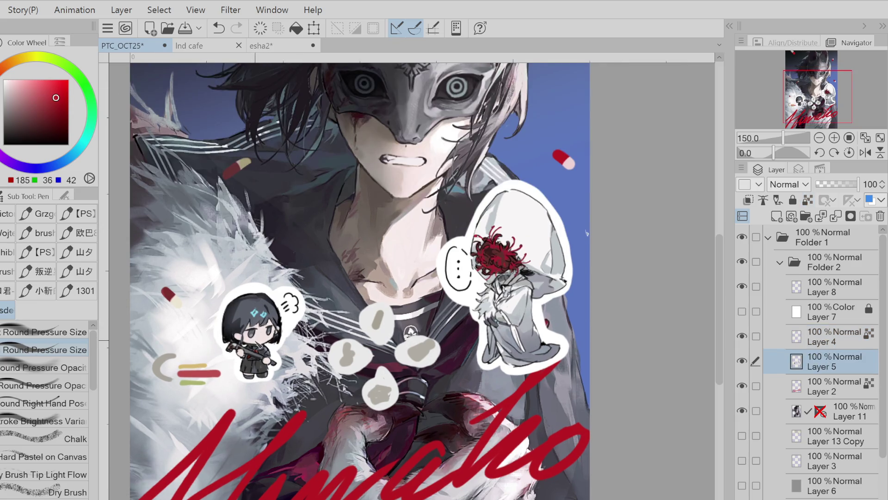
{"action": "scroll", "coordinate": [255, 347], "scroll_direction": "up", "scroll_amount": 1}
{"action": "key", "text": "ctrl+z"}
{"action": "left_click_drag", "start_coordinate": [248, 340], "coordinate": [257, 346]}
{"action": "left_click", "coordinate": [253, 344], "text": "alt"}
{"action": "key", "text": "ctrl+z"}
{"action": "key", "text": "ctrl+z"}
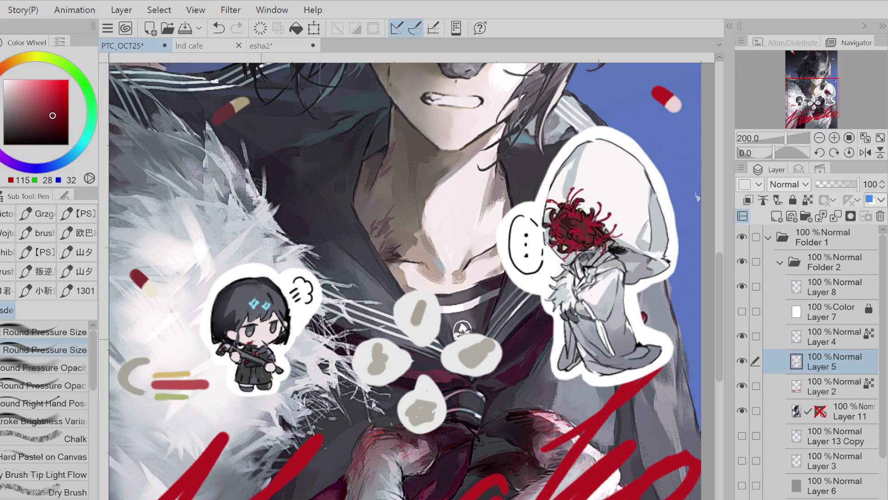
Lasso the speed-line doodle at left and add the smoke bubbles to the selection
{"action": "scroll", "coordinate": [697, 197], "scroll_direction": "down", "scroll_amount": 1}
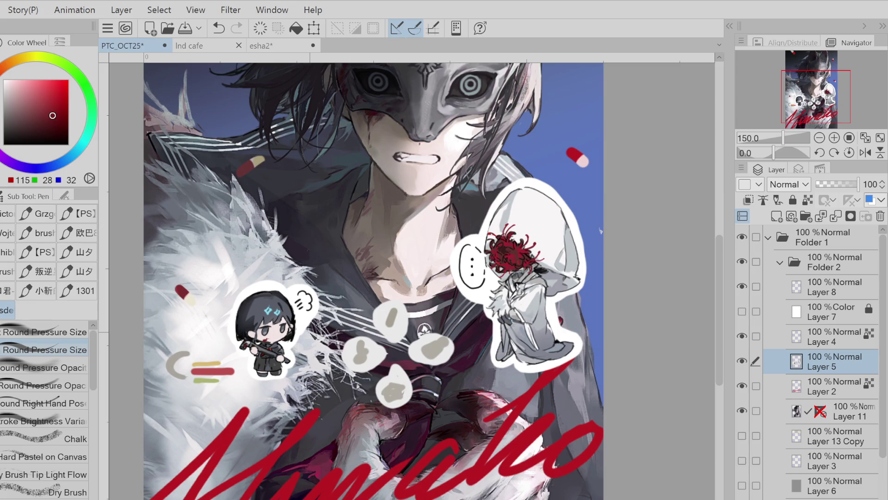
{"action": "key", "text": "m"}
{"action": "mouse_move", "coordinate": [211, 338]}
{"action": "left_mouse_down"}
{"action": "mouse_move", "coordinate": [204, 401]}
{"action": "mouse_move", "coordinate": [246, 372]}
{"action": "left_mouse_up"}
{"action": "left_click_drag", "start_coordinate": [332, 357], "coordinate": [417, 290]}
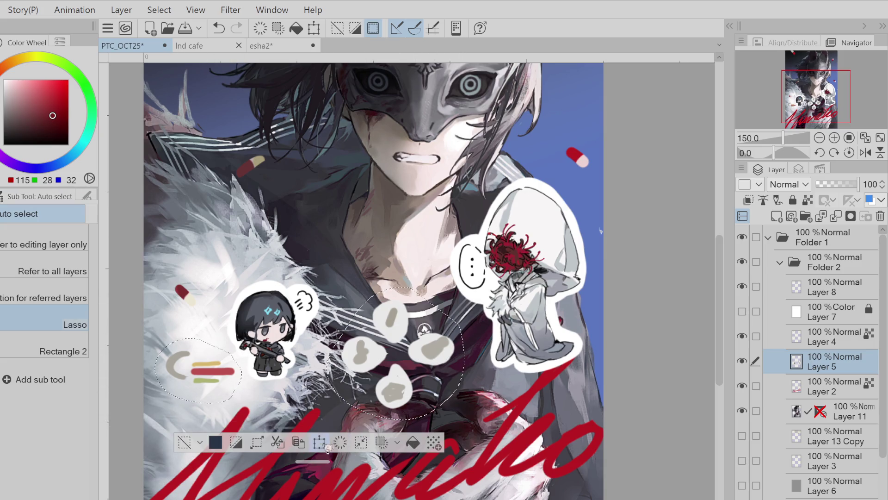
Copy and paste the doodle and bubbles onto a new Layer 5 Copy, then deselect
{"action": "key", "text": "ctrl+c"}
{"action": "key", "text": "ctrl+v"}
{"action": "key", "text": "ctrl+d"}
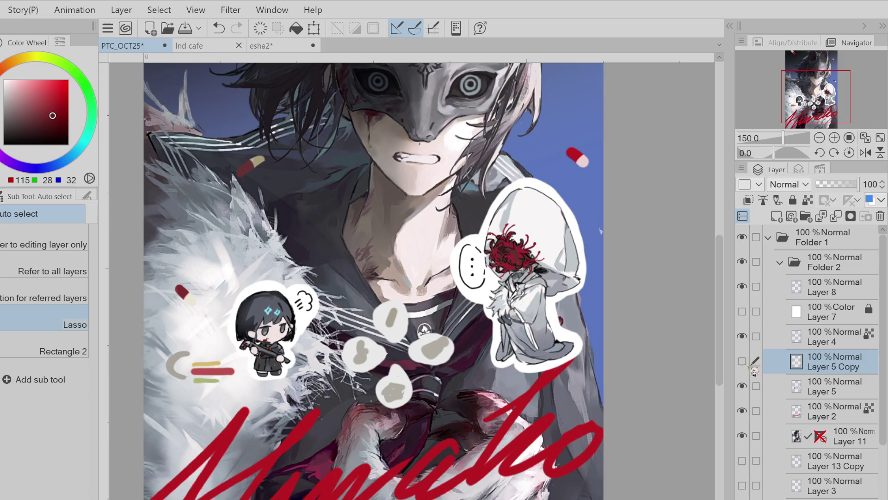
{"action": "key", "text": "ctrl+minus"}
{"action": "key", "text": "ctrl+minus"}
{"action": "key", "text": "ctrl+minus"}
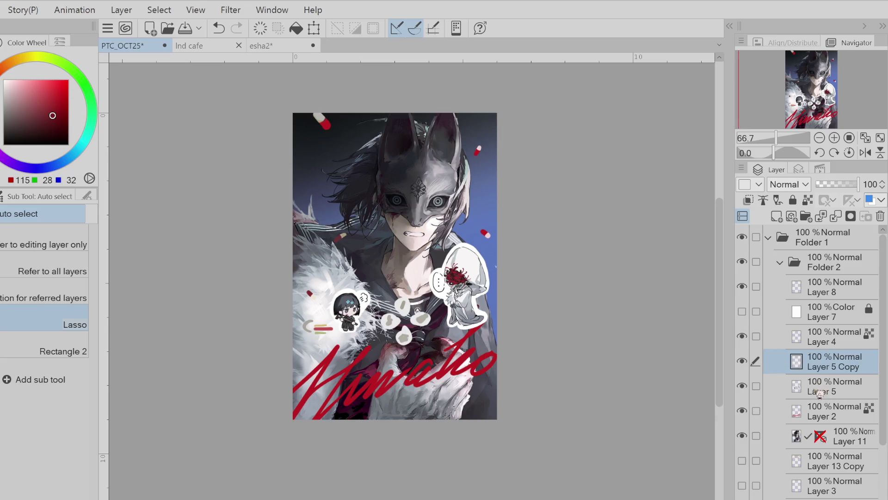
Toggle Layer 5 and the pills layer visibility to compare, then make Layer 4 active
{"action": "left_click", "coordinate": [823, 408]}
{"action": "left_click", "coordinate": [742, 386]}
{"action": "left_click", "coordinate": [742, 385]}
{"action": "left_click", "coordinate": [742, 336]}
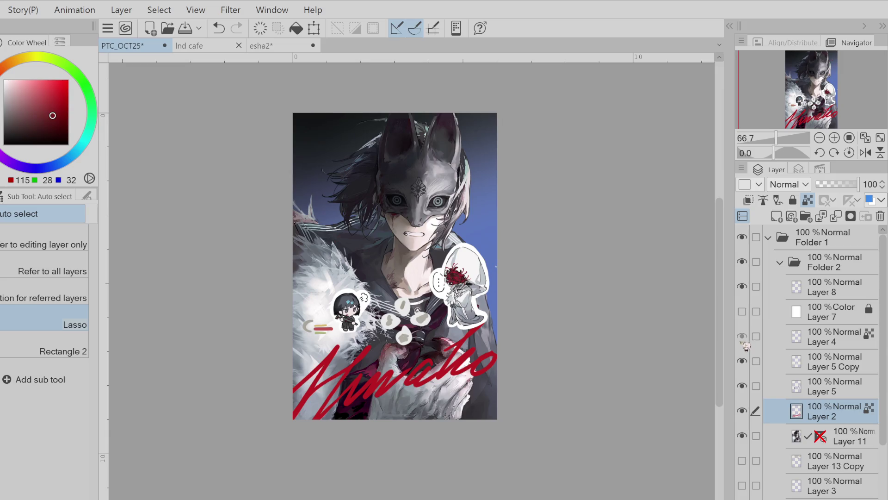
{"action": "left_click", "coordinate": [742, 336]}
{"action": "left_click", "coordinate": [786, 345]}
Sample a blue from the background and brighten it for the Pen
{"action": "left_click", "coordinate": [324, 288]}
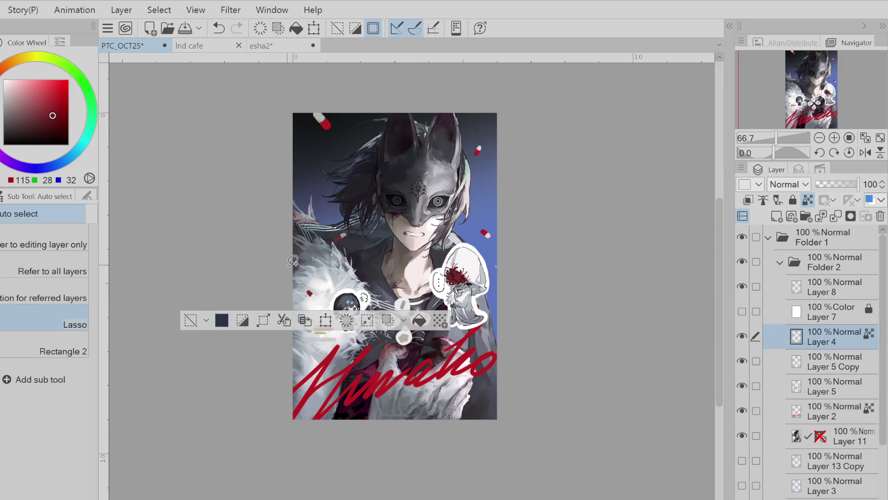
{"action": "scroll", "coordinate": [302, 274], "scroll_direction": "up", "scroll_amount": 2}
{"action": "key", "text": "ctrl+d"}
{"action": "scroll", "coordinate": [314, 324], "scroll_direction": "up", "scroll_amount": 2}
{"action": "left_click", "coordinate": [380, 72], "text": "alt"}
{"action": "key", "text": "p"}
{"action": "left_click", "coordinate": [42, 91]}
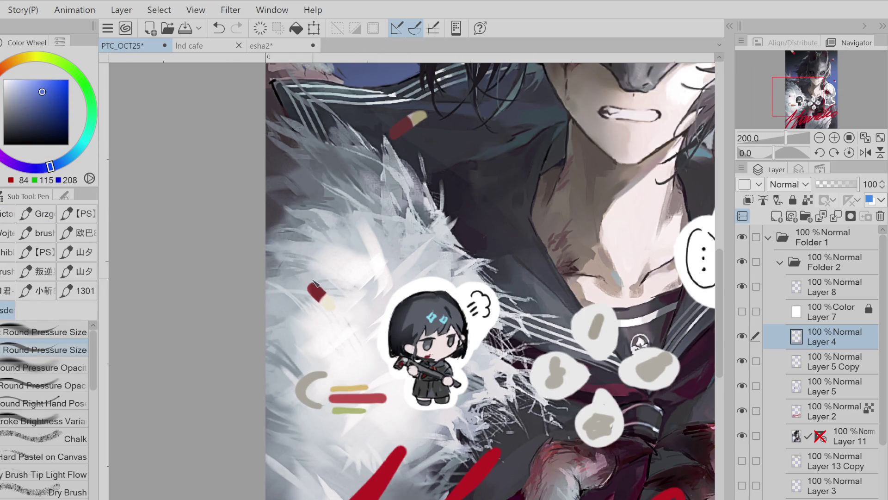
Outline the left pill in blue and repaint its red end over the overlap
{"action": "scroll", "coordinate": [305, 293], "scroll_direction": "up", "scroll_amount": 2}
{"action": "mouse_move", "coordinate": [304, 296]}
{"action": "left_mouse_down"}
{"action": "mouse_move", "coordinate": [318, 318]}
{"action": "mouse_move", "coordinate": [361, 343]}
{"action": "mouse_move", "coordinate": [334, 291]}
{"action": "mouse_move", "coordinate": [318, 300]}
{"action": "mouse_move", "coordinate": [322, 291]}
{"action": "mouse_move", "coordinate": [342, 310]}
{"action": "mouse_move", "coordinate": [340, 326]}
{"action": "mouse_move", "coordinate": [347, 310]}
{"action": "left_mouse_up"}
{"action": "left_click", "coordinate": [323, 307], "text": "alt"}
{"action": "left_click", "coordinate": [340, 323], "text": "alt"}
{"action": "left_click", "coordinate": [322, 298], "text": "alt"}
{"action": "left_click", "coordinate": [345, 332], "text": "alt"}
{"action": "left_click", "coordinate": [324, 299], "text": "alt"}
Pick darker reds and the hair's grey-blue to darken a pill's lower edge
{"action": "scroll", "coordinate": [338, 372], "scroll_direction": "down", "scroll_amount": 3}
{"action": "left_click_drag", "start_coordinate": [449, 176], "coordinate": [401, 236]}
{"action": "left_click", "coordinate": [401, 236], "text": "alt"}
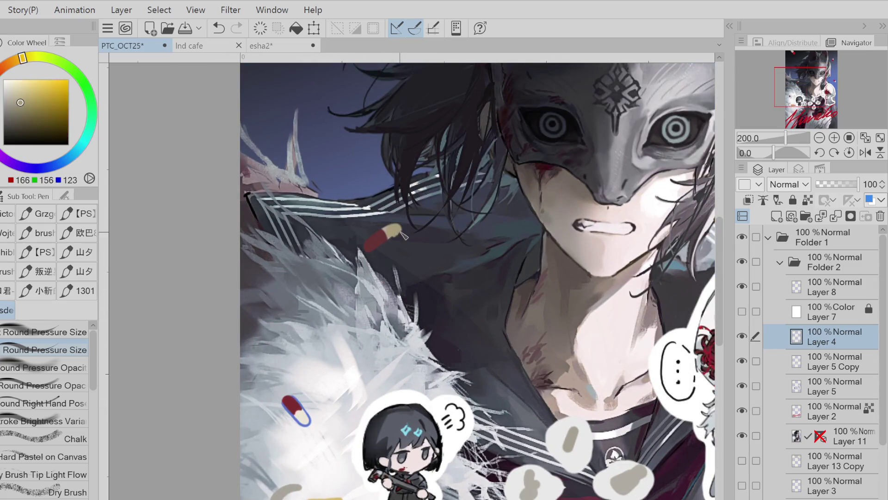
{"action": "left_click", "coordinate": [380, 248], "text": "alt"}
{"action": "left_click", "coordinate": [43, 126]}
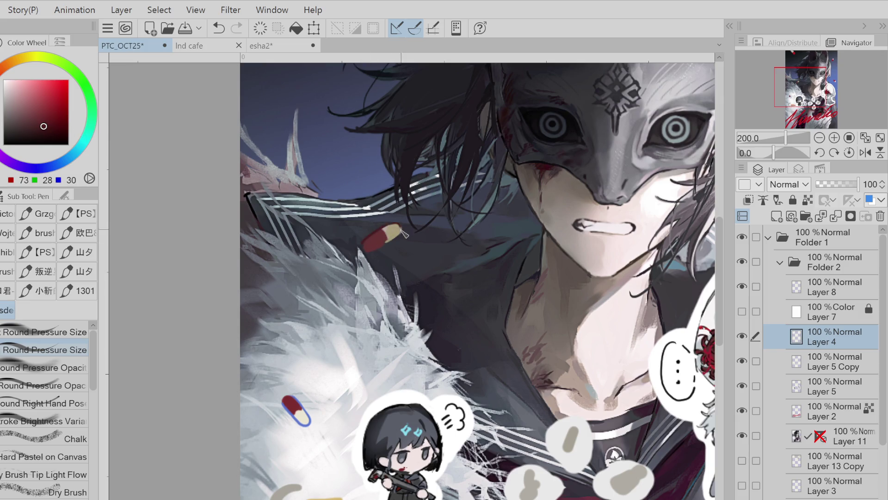
{"action": "scroll", "coordinate": [334, 321], "scroll_direction": "down", "scroll_amount": 1}
{"action": "mouse_move", "coordinate": [360, 267]}
{"action": "left_mouse_down"}
{"action": "mouse_move", "coordinate": [372, 279]}
{"action": "mouse_move", "coordinate": [225, 305]}
{"action": "left_mouse_up"}
{"action": "scroll", "coordinate": [568, 280], "scroll_direction": "up", "scroll_amount": 1}
{"action": "left_click", "coordinate": [568, 280], "text": "alt"}
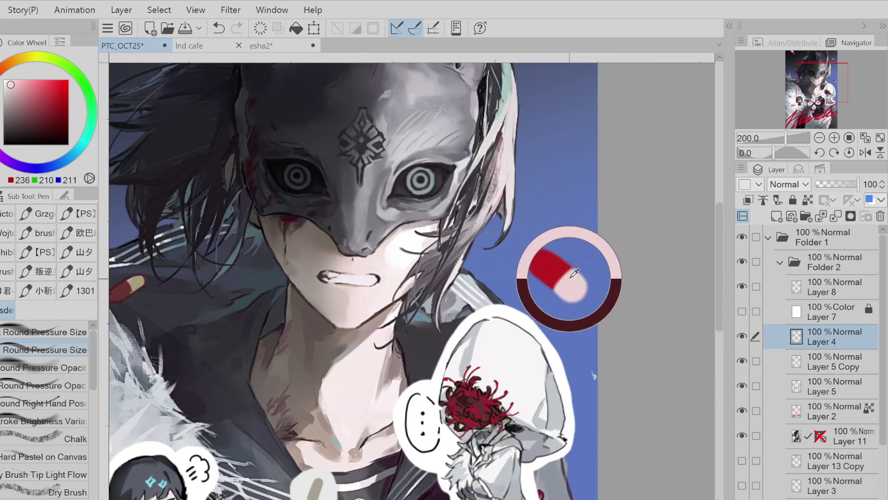
{"action": "left_click", "coordinate": [488, 297], "text": "alt"}
{"action": "key", "text": "ctrl+z"}
{"action": "left_click_drag", "start_coordinate": [564, 286], "coordinate": [567, 290]}
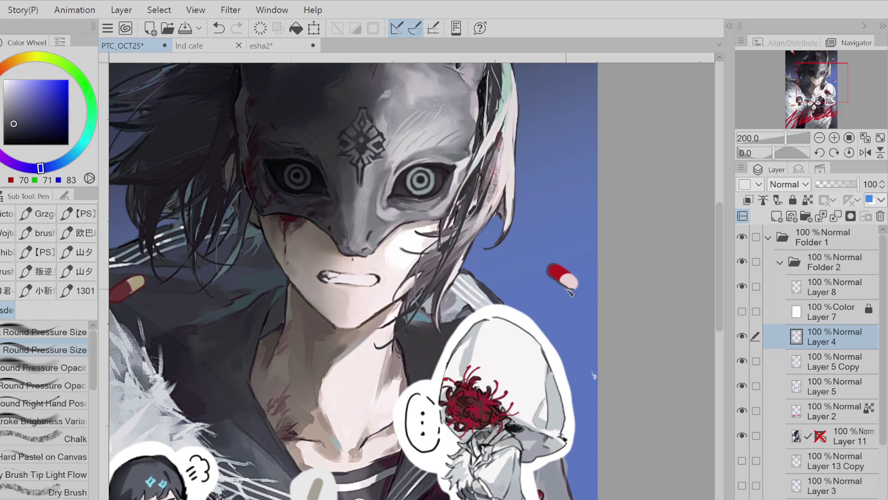
Paint sampled background blue along the upper-left pill's edge to trim it
{"action": "scroll", "coordinate": [567, 294], "scroll_direction": "up", "scroll_amount": 1}
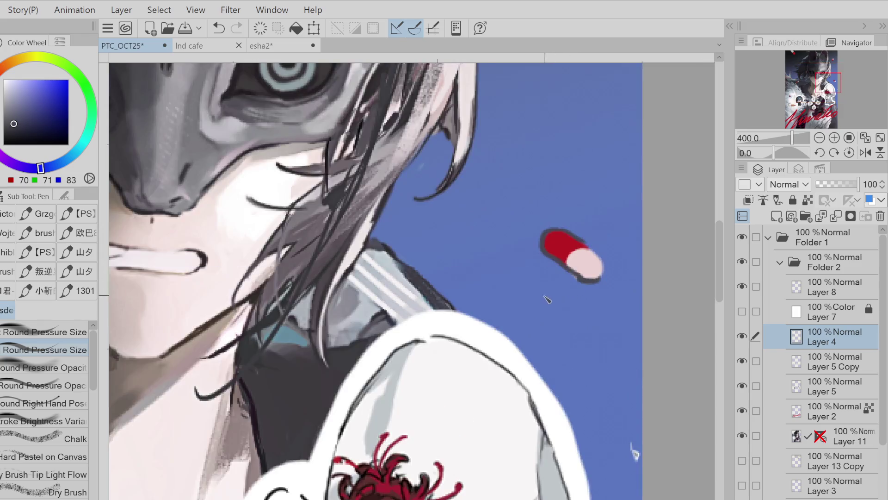
{"action": "scroll", "coordinate": [567, 294], "scroll_direction": "down", "scroll_amount": 3}
{"action": "scroll", "coordinate": [544, 130], "scroll_direction": "up", "scroll_amount": 1}
{"action": "scroll", "coordinate": [544, 131], "scroll_direction": "up", "scroll_amount": 1}
{"action": "left_click", "coordinate": [544, 130], "text": "alt"}
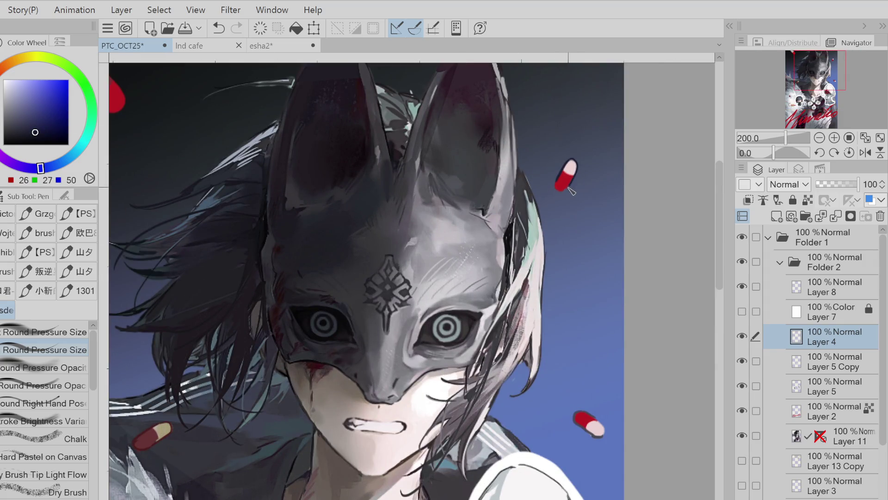
{"action": "scroll", "coordinate": [535, 250], "scroll_direction": "down", "scroll_amount": 1}
{"action": "key", "text": "ctrl+z"}
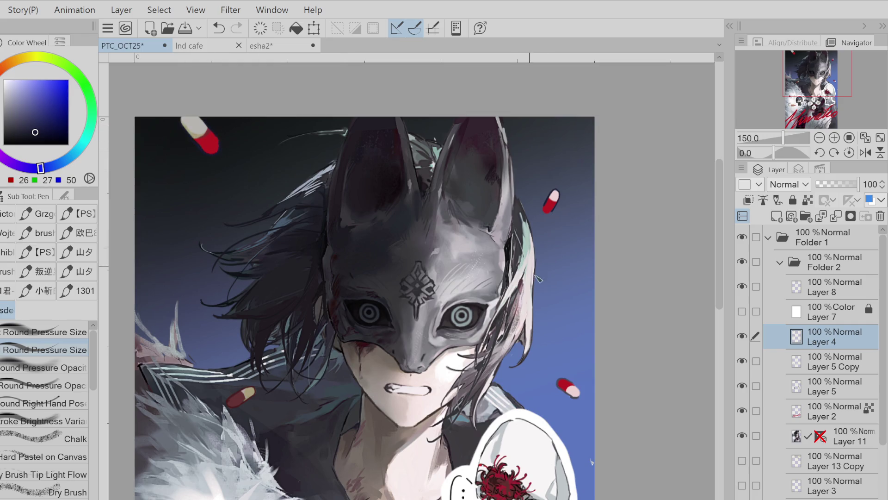
{"action": "left_click", "coordinate": [539, 286], "text": "alt"}
{"action": "left_click_drag", "start_coordinate": [203, 122], "coordinate": [220, 149]}
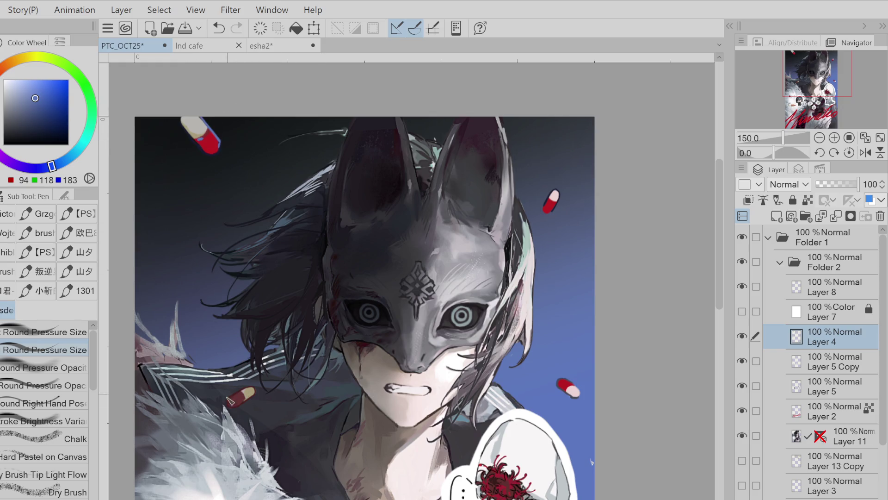
Fill the lower-left pill's interior red with Quick Lasso Fill
{"action": "left_click", "coordinate": [576, 383], "text": "alt"}
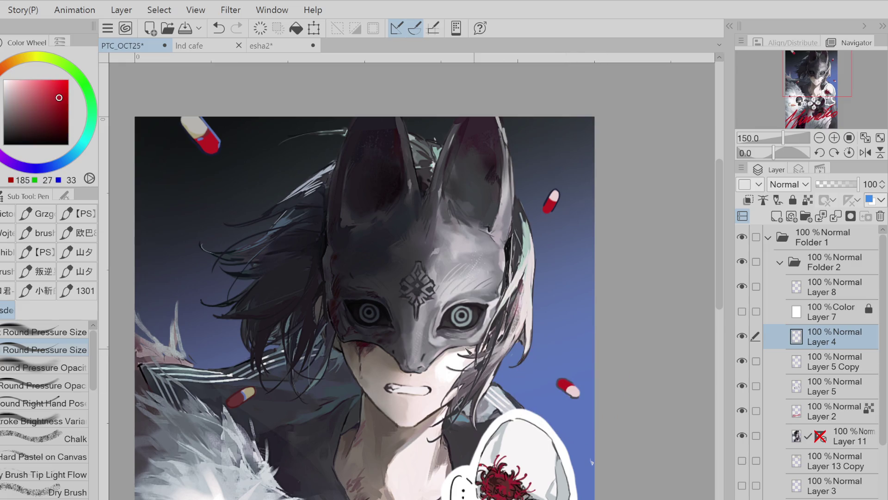
{"action": "key", "text": "g"}
{"action": "mouse_move", "coordinate": [240, 397]}
{"action": "left_mouse_down"}
{"action": "mouse_move", "coordinate": [272, 377]}
{"action": "mouse_move", "coordinate": [233, 404]}
{"action": "mouse_move", "coordinate": [250, 391]}
{"action": "left_mouse_up"}
Touch up the lower-left pill, sampling its beige and dark red between erasures
{"action": "key", "text": "e"}
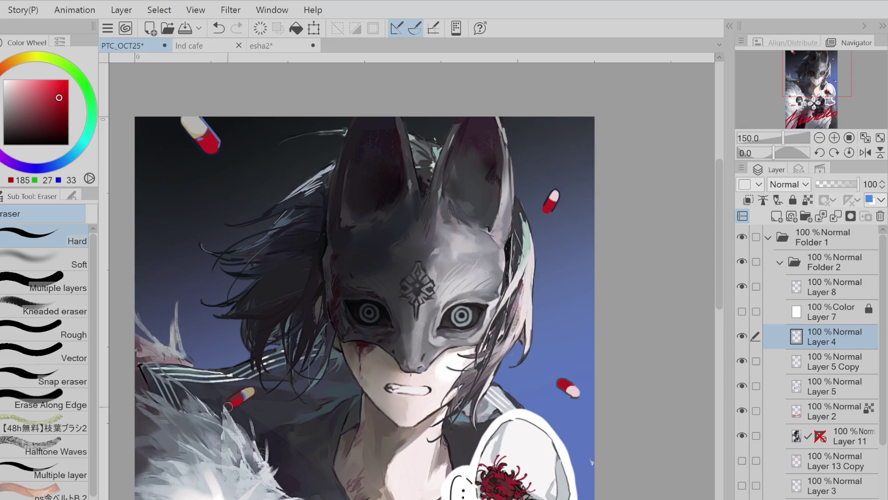
{"action": "left_click", "coordinate": [254, 390], "text": "alt"}
{"action": "key", "text": "p"}
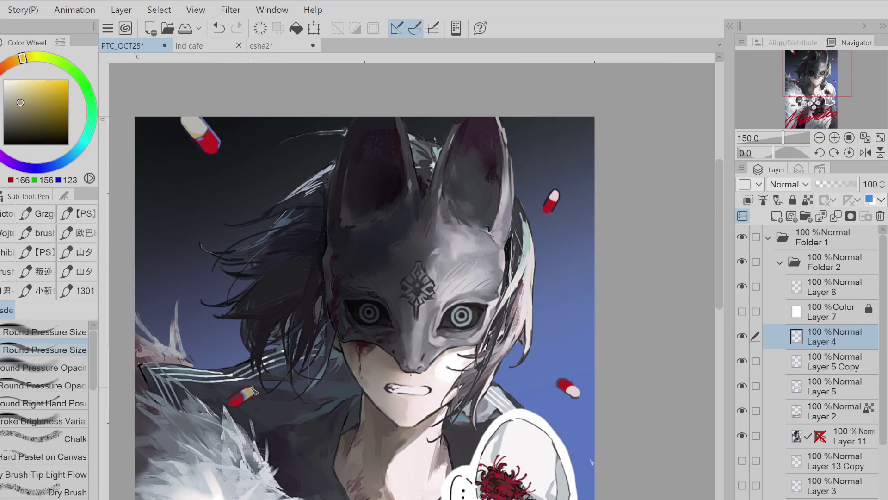
{"action": "left_click", "coordinate": [240, 397], "text": "alt"}
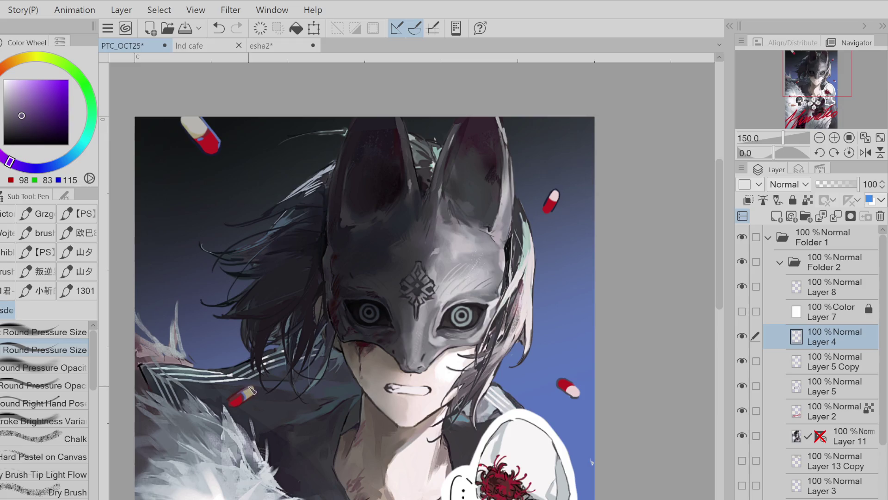
{"action": "left_click", "coordinate": [238, 399], "text": "alt"}
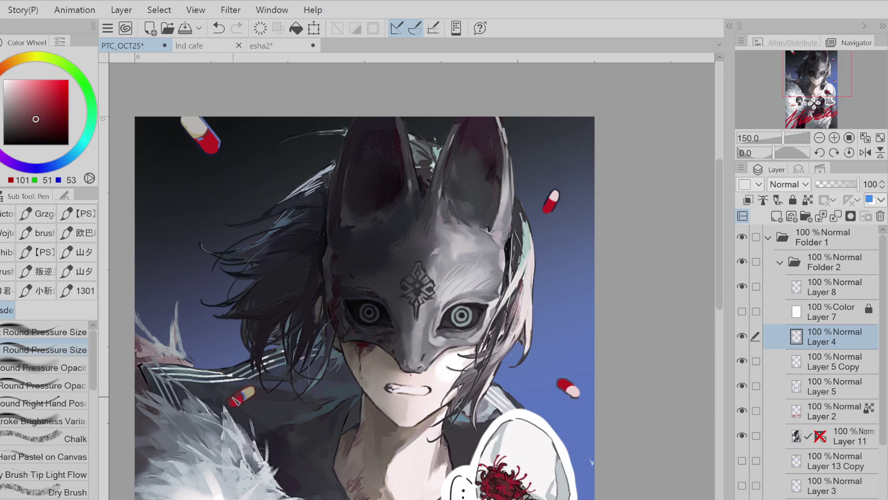
{"action": "scroll", "coordinate": [236, 400], "scroll_direction": "down", "scroll_amount": 2}
{"action": "scroll", "coordinate": [254, 314], "scroll_direction": "up", "scroll_amount": 3}
Refine the jacket pill with sampled reds and near-black outline, alternating Eraser and Pen
{"action": "key", "text": "e"}
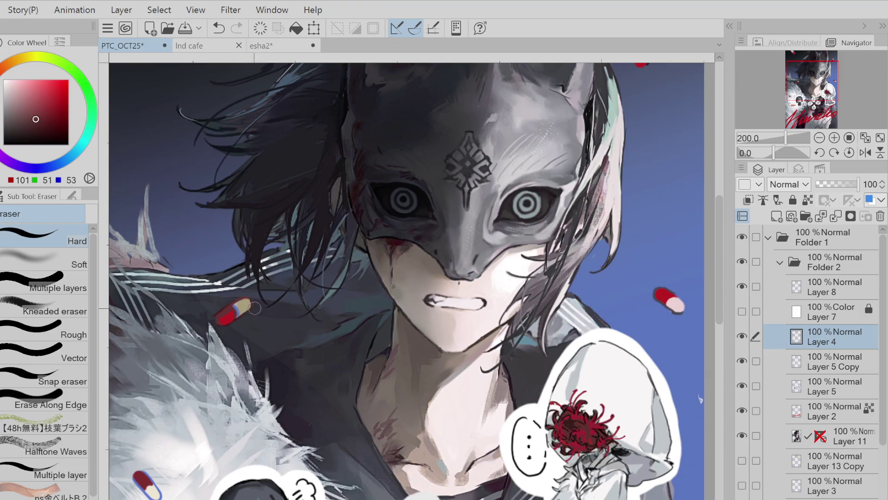
{"action": "left_click", "coordinate": [243, 305], "text": "alt"}
{"action": "key", "text": "p"}
{"action": "left_click", "coordinate": [235, 309], "text": "alt"}
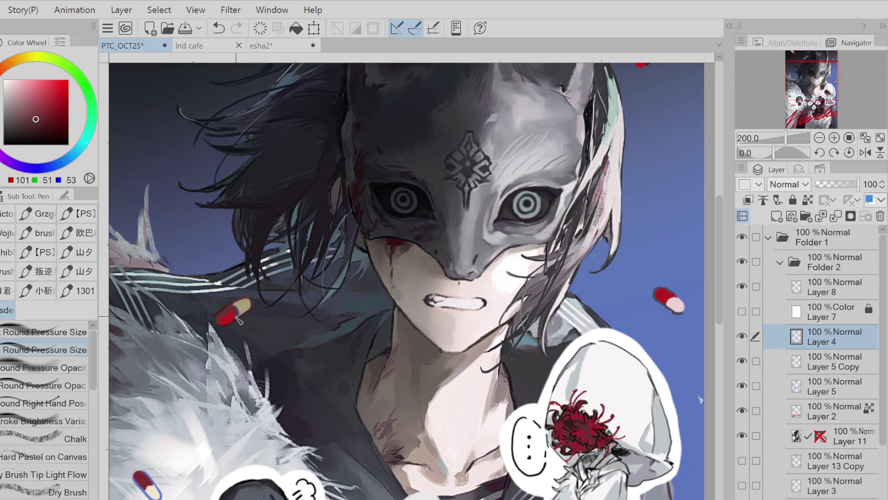
{"action": "left_click", "coordinate": [238, 306], "text": "alt"}
{"action": "key", "text": "e"}
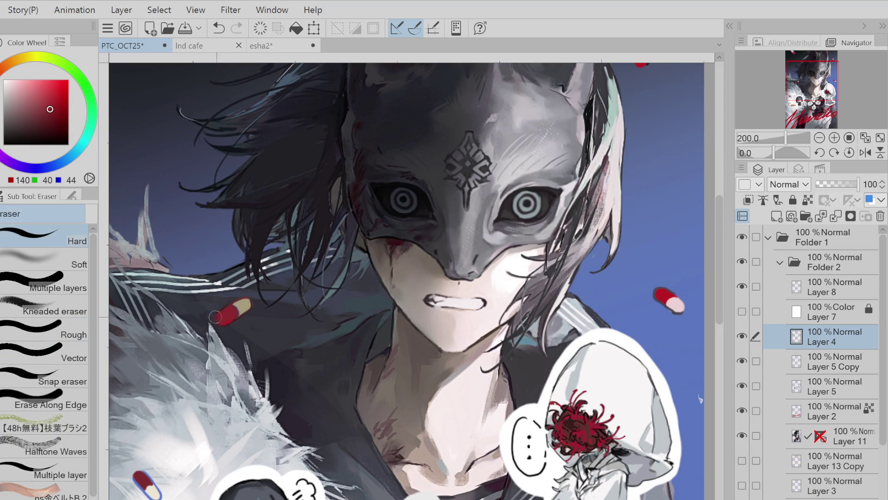
{"action": "key", "text": "p"}
{"action": "left_click", "coordinate": [175, 267], "text": "alt"}
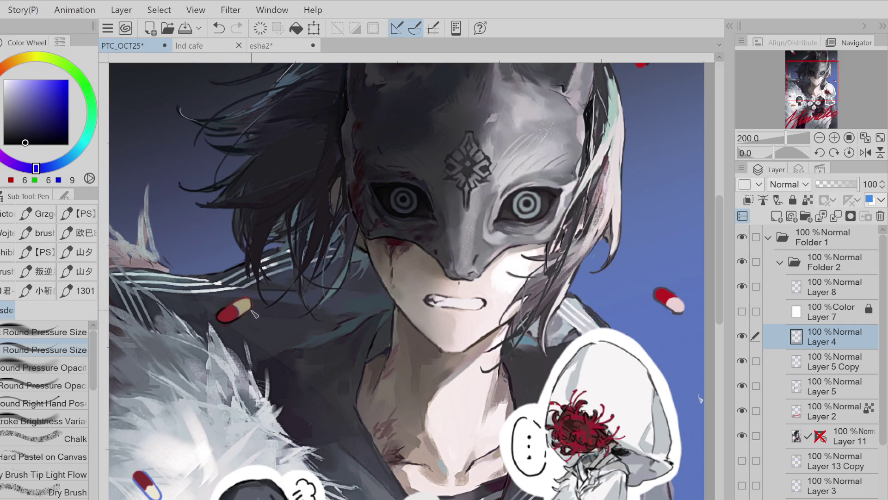
{"action": "key", "text": "e"}
{"action": "key", "text": "p"}
{"action": "left_click", "coordinate": [221, 320], "text": "alt"}
{"action": "key", "text": "e"}
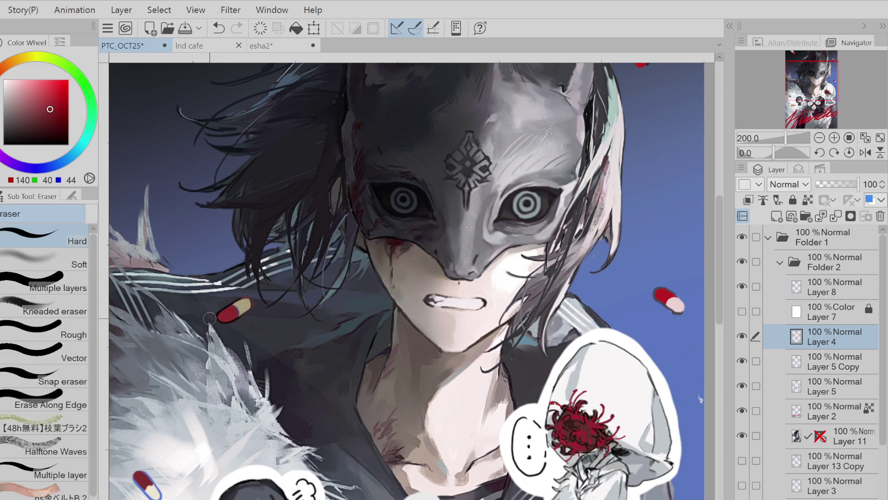
{"action": "key", "text": "p"}
Switch from Layer 5 Copy to Layer 5 in the Layer panel
{"action": "scroll", "coordinate": [257, 233], "scroll_direction": "down", "scroll_amount": 1}
{"action": "scroll", "coordinate": [261, 233], "scroll_direction": "down", "scroll_amount": 1}
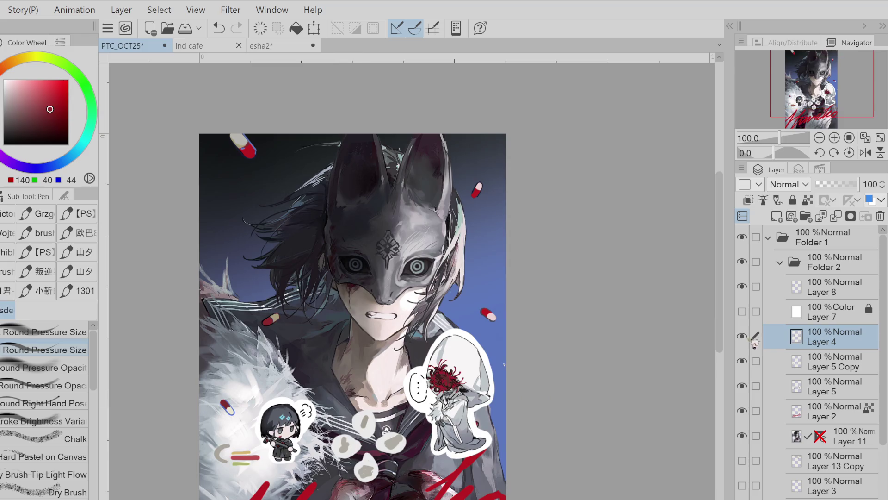
{"action": "left_click", "coordinate": [815, 367]}
{"action": "key", "text": "e"}
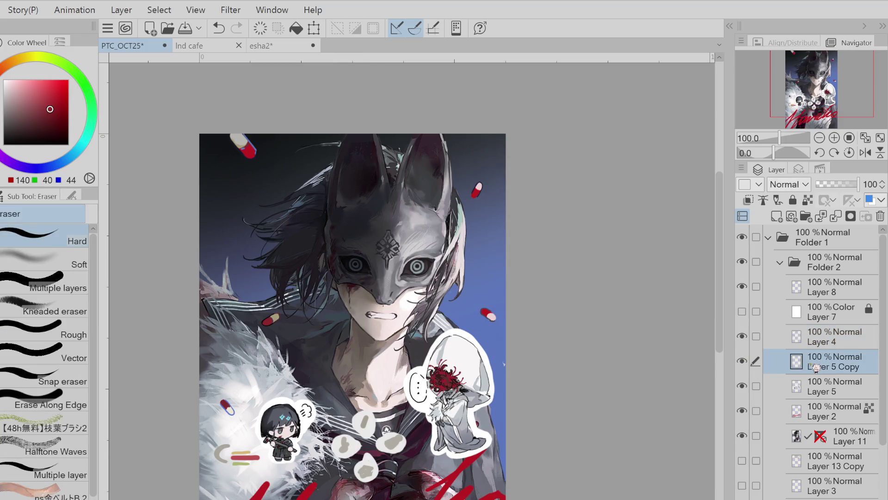
{"action": "left_click", "coordinate": [813, 391]}
{"action": "scroll", "coordinate": [491, 314], "scroll_direction": "up", "scroll_amount": 1}
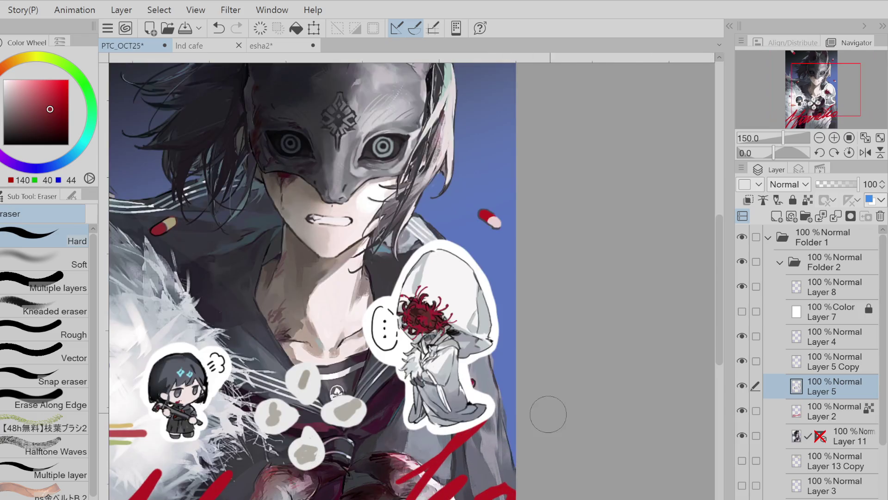
Pick bright red (208, 41, 41) and outline the hooded sticker's left edge with the Pen
{"action": "key", "text": "p"}
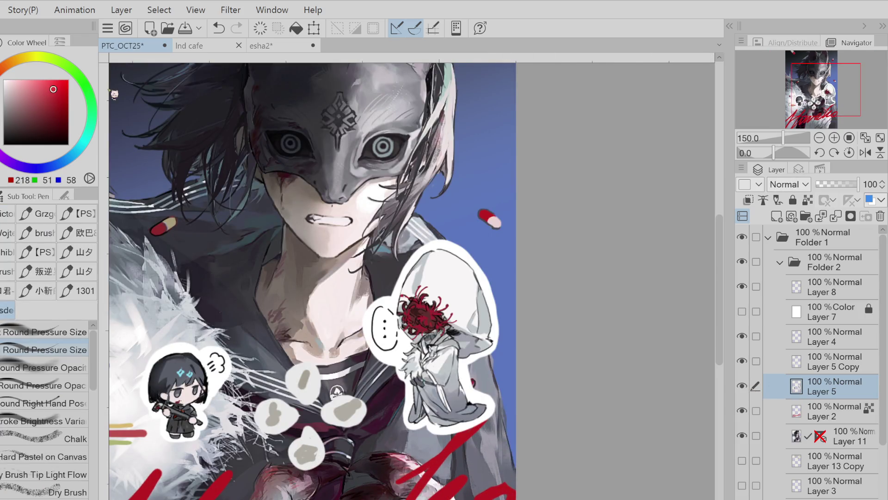
{"action": "key", "text": "x"}
{"action": "key", "text": "ctrl+z"}
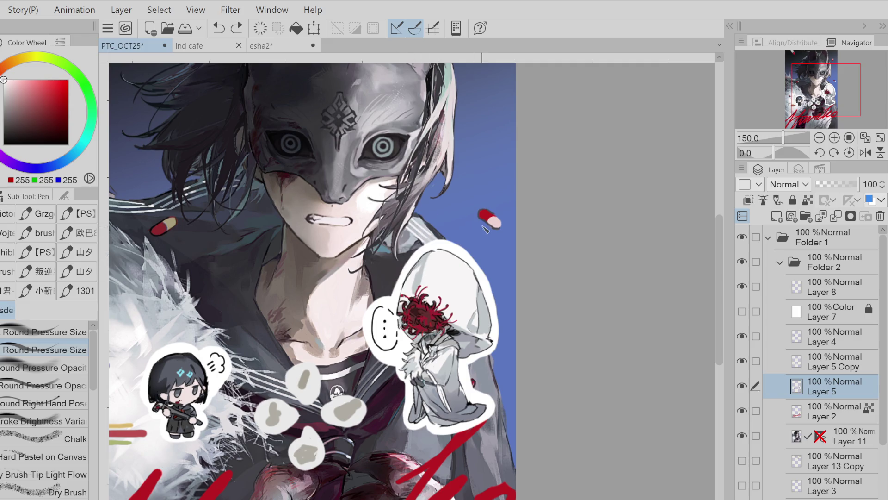
{"action": "left_click", "coordinate": [52, 86]}
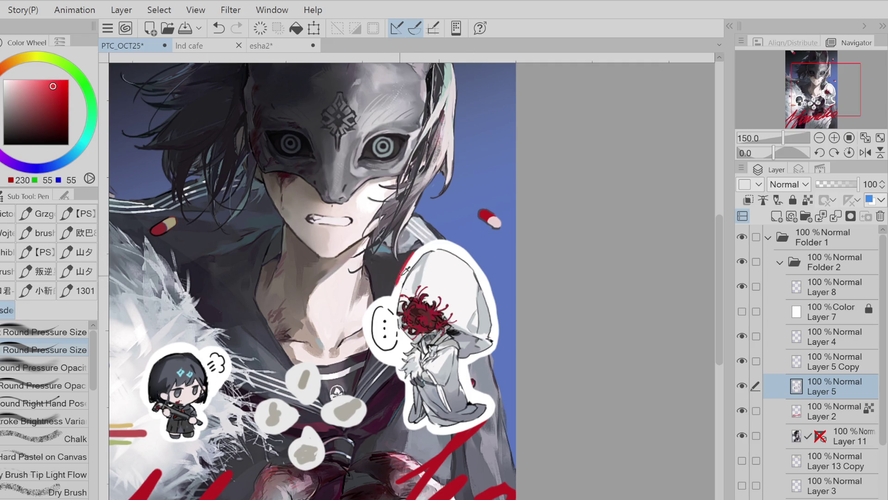
{"action": "mouse_move", "coordinate": [411, 258]}
{"action": "left_mouse_down"}
{"action": "mouse_move", "coordinate": [392, 301]}
{"action": "mouse_move", "coordinate": [371, 310]}
{"action": "mouse_move", "coordinate": [370, 357]}
{"action": "left_mouse_up"}
{"action": "left_click", "coordinate": [56, 92]}
{"action": "key", "text": "ctrl+z"}
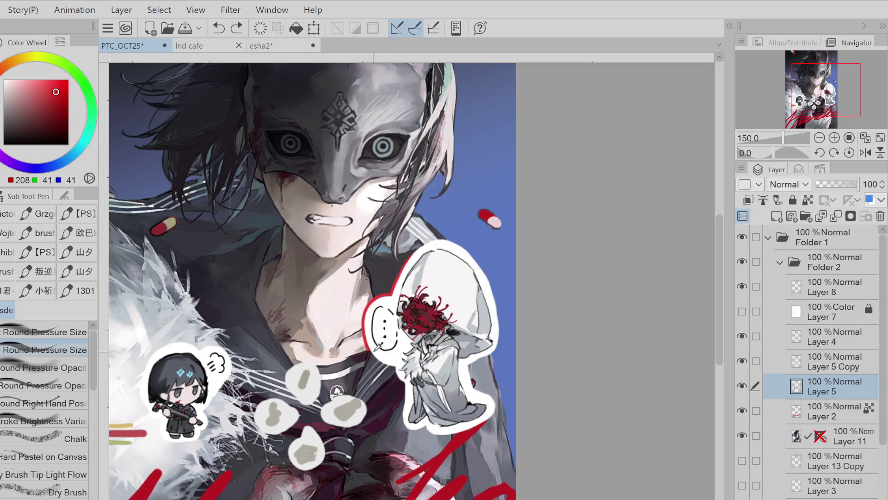
{"action": "mouse_move", "coordinate": [388, 367]}
{"action": "left_mouse_down"}
{"action": "mouse_move", "coordinate": [410, 391]}
{"action": "mouse_move", "coordinate": [403, 417]}
{"action": "mouse_move", "coordinate": [416, 436]}
{"action": "mouse_move", "coordinate": [460, 436]}
{"action": "mouse_move", "coordinate": [499, 407]}
{"action": "left_mouse_up"}
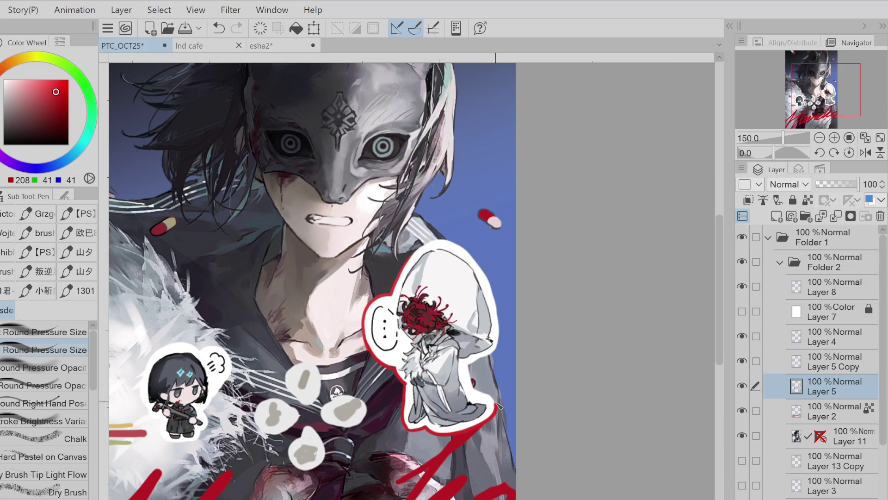
Trace the sticker's right and top-left edges in red, redoing overlong strokes
{"action": "mouse_move", "coordinate": [471, 380]}
{"action": "left_mouse_down"}
{"action": "mouse_move", "coordinate": [482, 397]}
{"action": "mouse_move", "coordinate": [474, 363]}
{"action": "mouse_move", "coordinate": [497, 355]}
{"action": "mouse_move", "coordinate": [502, 328]}
{"action": "left_mouse_up"}
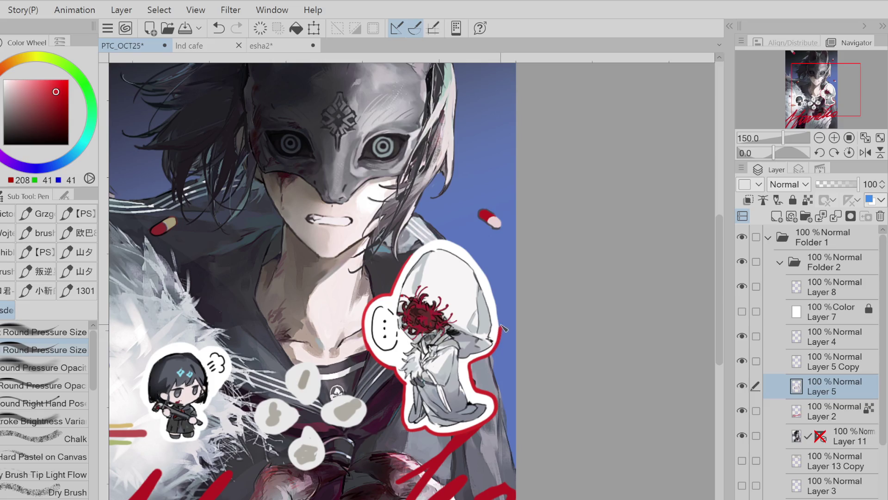
{"action": "key", "text": "ctrl+z"}
{"action": "left_click_drag", "start_coordinate": [411, 264], "coordinate": [454, 239]}
{"action": "key", "text": "ctrl+z"}
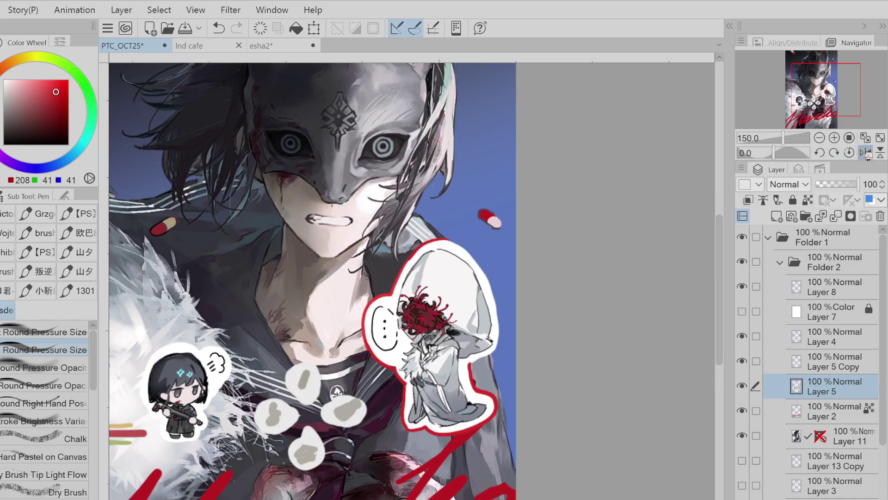
{"action": "left_click", "coordinate": [865, 152]}
Finish the red outline along the hooded sticker's top and left side
{"action": "key", "text": "ctrl+z"}
{"action": "left_click_drag", "start_coordinate": [387, 239], "coordinate": [342, 275]}
{"action": "key", "text": "ctrl+z"}
{"action": "mouse_move", "coordinate": [375, 241]}
{"action": "left_mouse_down"}
{"action": "mouse_move", "coordinate": [342, 281]}
{"action": "mouse_move", "coordinate": [331, 316]}
{"action": "mouse_move", "coordinate": [328, 352]}
{"action": "mouse_move", "coordinate": [358, 369]}
{"action": "left_mouse_up"}
Sample blue and begin stroking the left chibi's edge, with Layer 11 hidden
{"action": "key", "text": "x"}
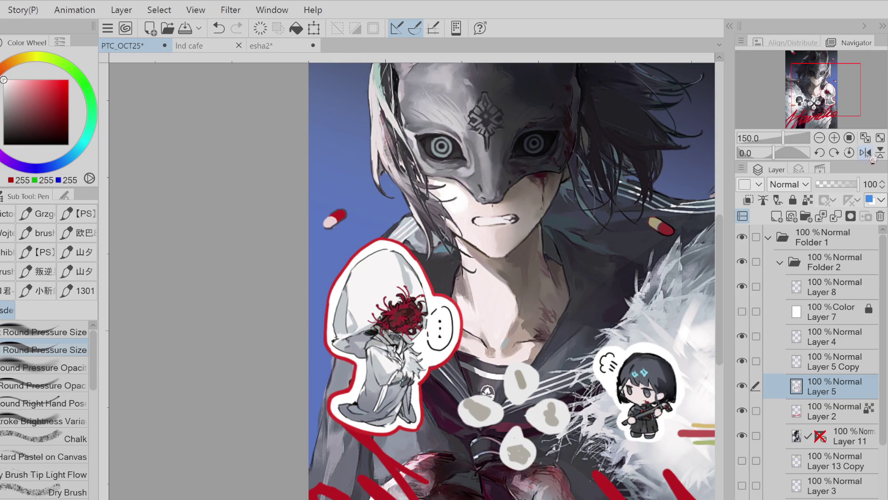
{"action": "left_click", "coordinate": [865, 152]}
{"action": "left_click", "coordinate": [494, 252], "text": "alt"}
{"action": "key", "text": "ctrl+z"}
{"action": "left_click_drag", "start_coordinate": [160, 349], "coordinate": [141, 388]}
{"action": "left_click", "coordinate": [742, 435]}
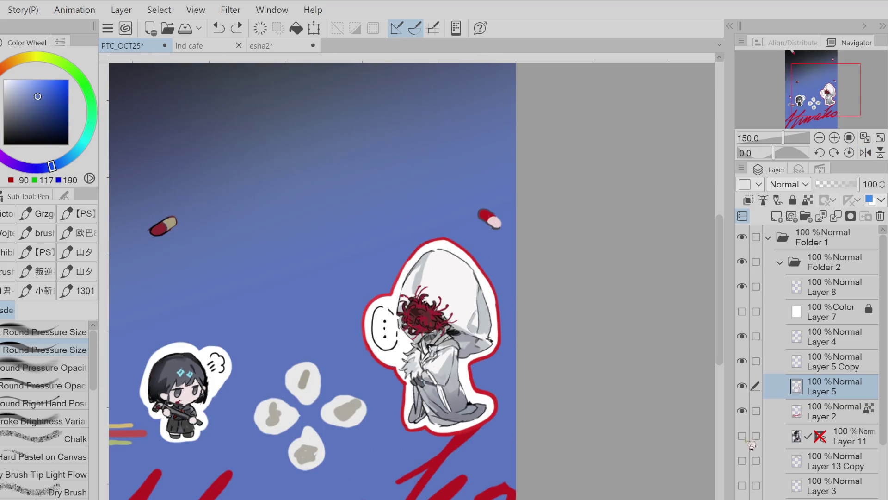
{"action": "scroll", "coordinate": [154, 374], "scroll_direction": "up", "scroll_amount": 2}
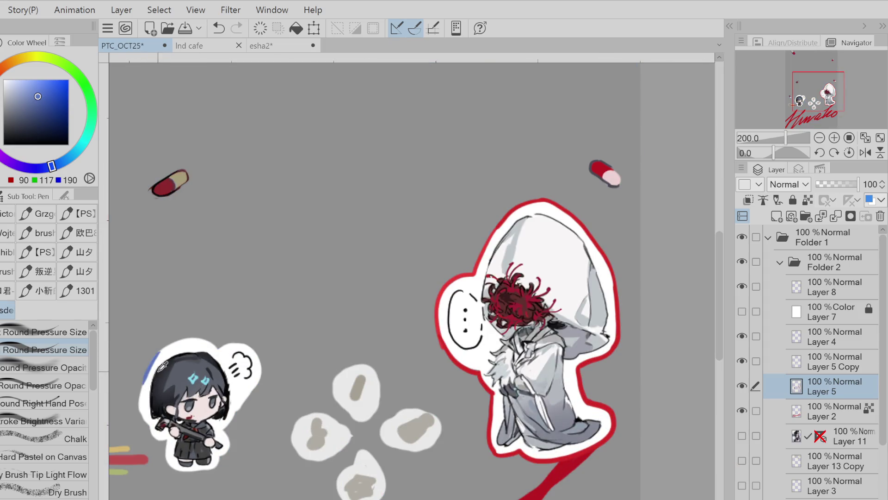
Switch to a brighter blue (93, 134, 246) and outline the chibi's left side down to its feet
{"action": "mouse_move", "coordinate": [164, 356]}
{"action": "left_mouse_down"}
{"action": "mouse_move", "coordinate": [141, 395]}
{"action": "mouse_move", "coordinate": [144, 426]}
{"action": "left_mouse_up"}
{"action": "key", "text": "ctrl+z"}
{"action": "left_click", "coordinate": [44, 82]}
{"action": "mouse_move", "coordinate": [164, 348]}
{"action": "left_mouse_down"}
{"action": "mouse_move", "coordinate": [141, 394]}
{"action": "mouse_move", "coordinate": [147, 426]}
{"action": "left_mouse_up"}
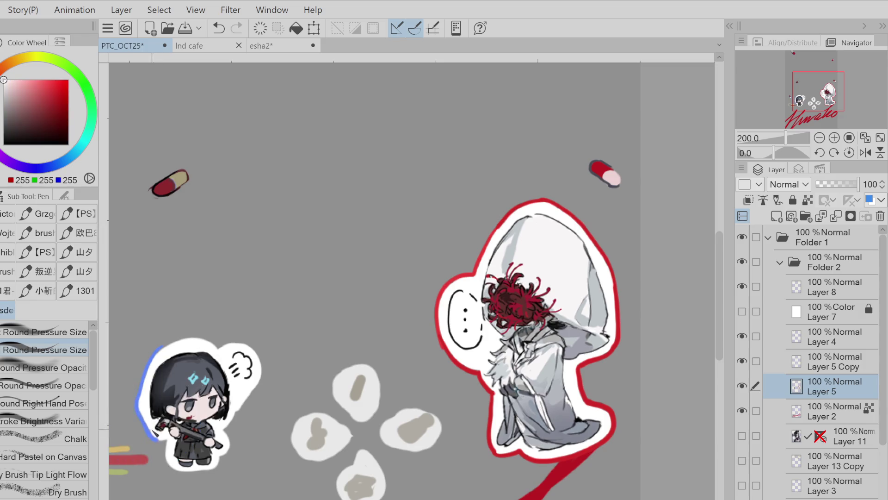
{"action": "mouse_move", "coordinate": [166, 456]}
{"action": "left_mouse_down"}
{"action": "mouse_move", "coordinate": [172, 467]}
{"action": "mouse_move", "coordinate": [166, 440]}
{"action": "mouse_move", "coordinate": [179, 476]}
{"action": "left_mouse_up"}
{"action": "key", "text": "ctrl+z"}
{"action": "key", "text": "ctrl+z"}
{"action": "key", "text": "ctrl+z"}
{"action": "mouse_move", "coordinate": [162, 438]}
{"action": "left_mouse_down"}
{"action": "mouse_move", "coordinate": [183, 476]}
{"action": "mouse_move", "coordinate": [221, 472]}
{"action": "mouse_move", "coordinate": [262, 364]}
{"action": "mouse_move", "coordinate": [262, 351]}
{"action": "mouse_move", "coordinate": [226, 341]}
{"action": "mouse_move", "coordinate": [159, 358]}
{"action": "left_mouse_up"}
{"action": "key", "text": "ctrl+z"}
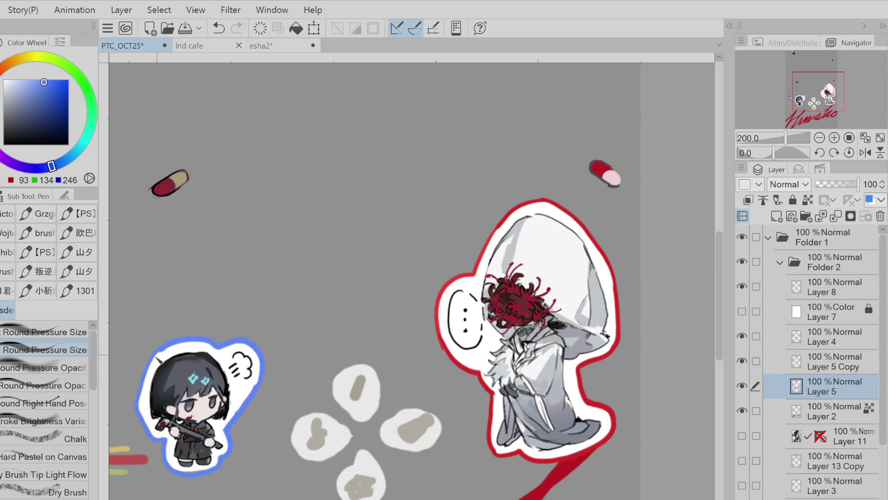
Eyedrop the chibi's white, pale pink skin and blue outline colours
{"action": "left_click", "coordinate": [181, 441], "text": "alt"}
{"action": "left_click", "coordinate": [196, 471], "text": "alt"}
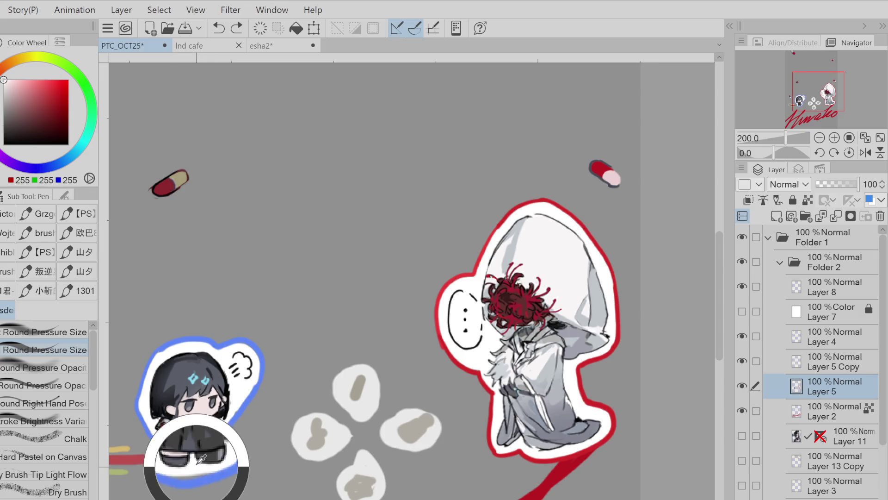
{"action": "left_click", "coordinate": [207, 447], "text": "alt"}
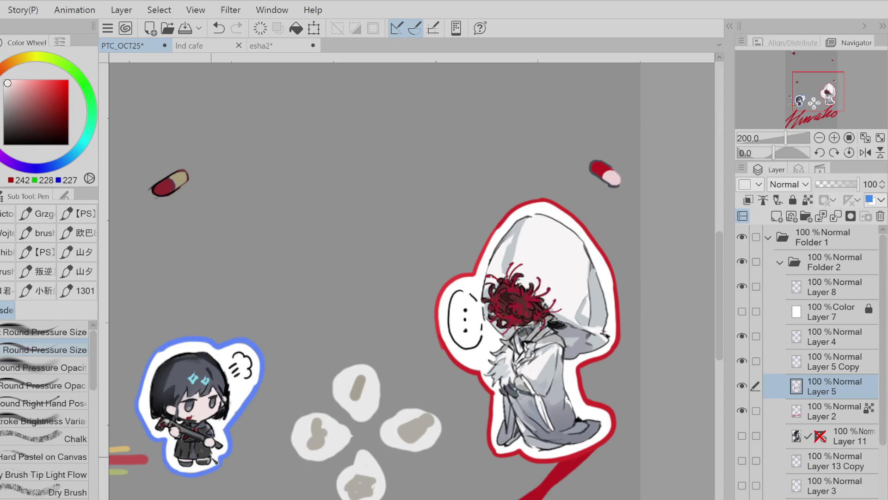
{"action": "left_click", "coordinate": [235, 437], "text": "alt"}
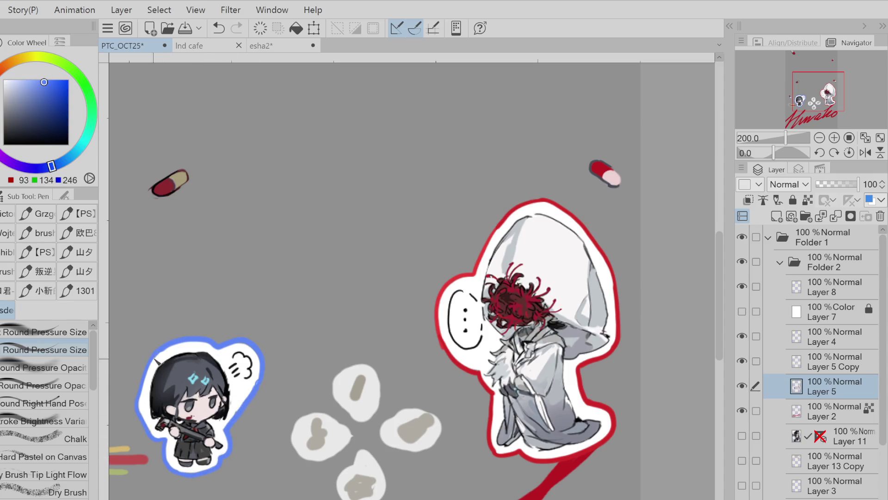
Hide Layer 5, which holds the chibi stickers
{"action": "scroll", "coordinate": [407, 351], "scroll_direction": "down", "scroll_amount": 1}
{"action": "left_click", "coordinate": [742, 385]}
{"action": "left_click", "coordinate": [742, 386]}
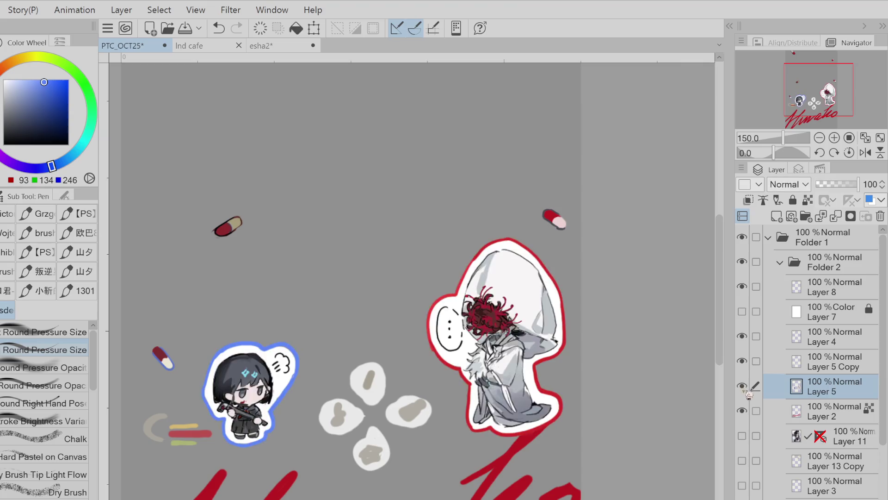
{"action": "left_click", "coordinate": [742, 386]}
On Layer 5 Copy, sample the petal's light grey and show the masked-character illustration again
{"action": "left_click", "coordinate": [773, 366]}
{"action": "scroll", "coordinate": [375, 398], "scroll_direction": "up", "scroll_amount": 1}
{"action": "left_click", "coordinate": [375, 399], "text": "alt"}
{"action": "key", "text": "g"}
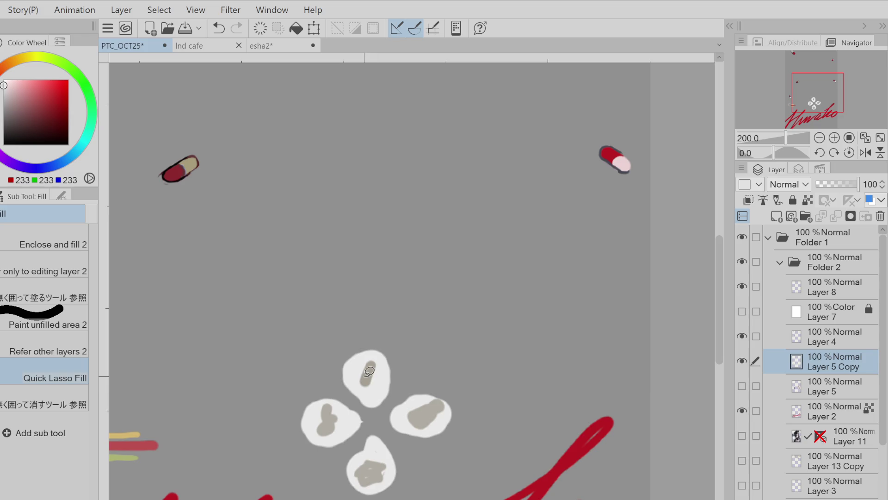
{"action": "left_click", "coordinate": [745, 442]}
{"action": "left_click", "coordinate": [744, 443]}
{"action": "left_click", "coordinate": [744, 443]}
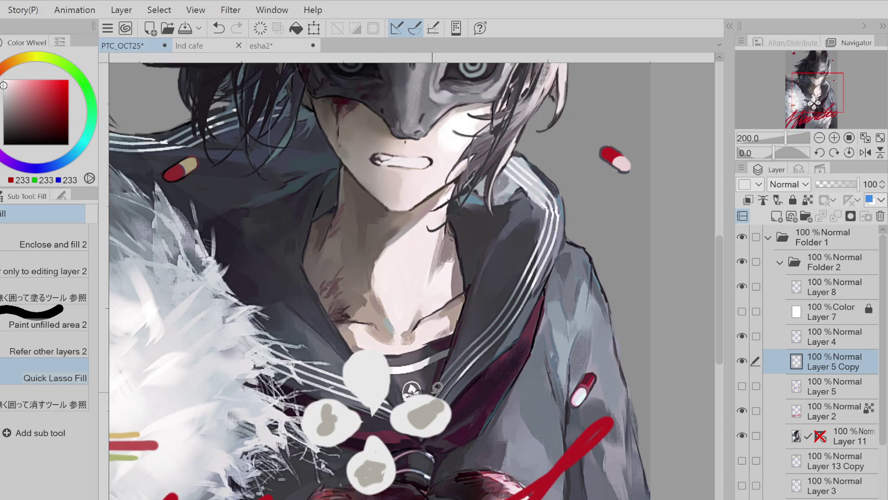
Fill the upper petals dark orange-brown
{"action": "left_click_drag", "start_coordinate": [26, 89], "coordinate": [4, 108]}
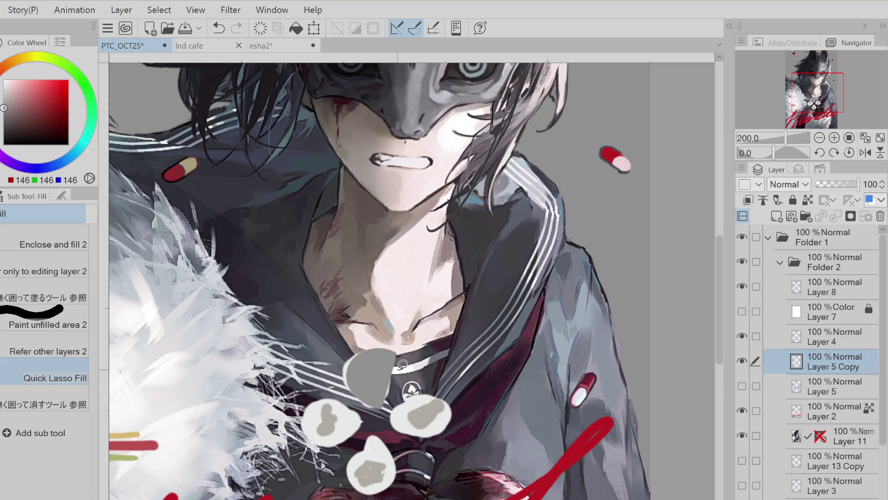
{"action": "left_click", "coordinate": [14, 130]}
{"action": "mouse_move", "coordinate": [391, 360]}
{"action": "left_mouse_down"}
{"action": "mouse_move", "coordinate": [344, 370]}
{"action": "mouse_move", "coordinate": [391, 368]}
{"action": "left_mouse_up"}
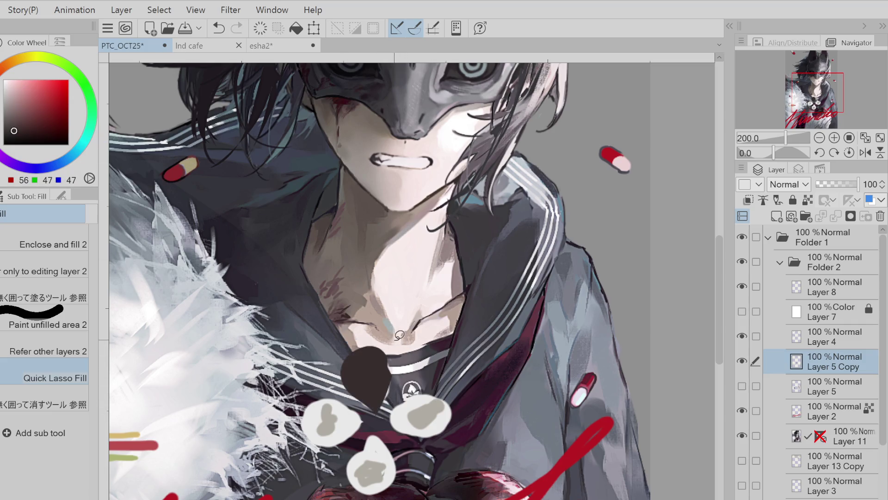
{"action": "scroll", "coordinate": [412, 329], "scroll_direction": "down", "scroll_amount": 2}
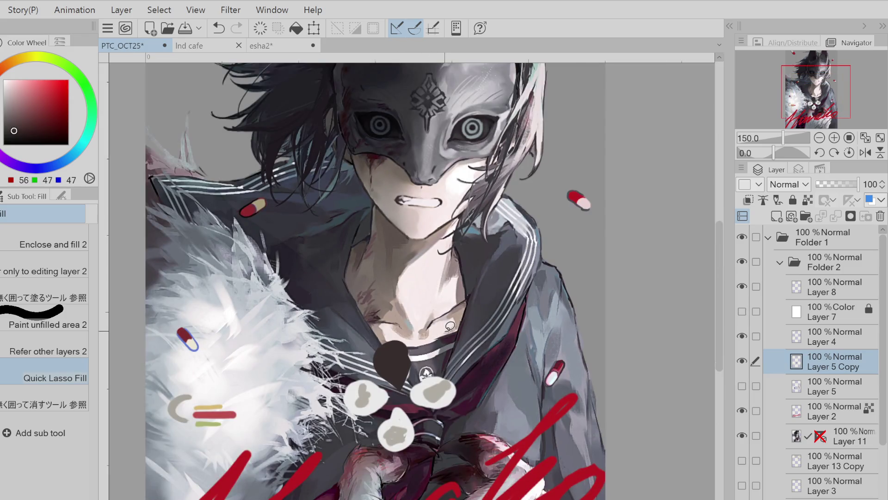
{"action": "left_click", "coordinate": [16, 129]}
{"action": "left_click", "coordinate": [3, 69]}
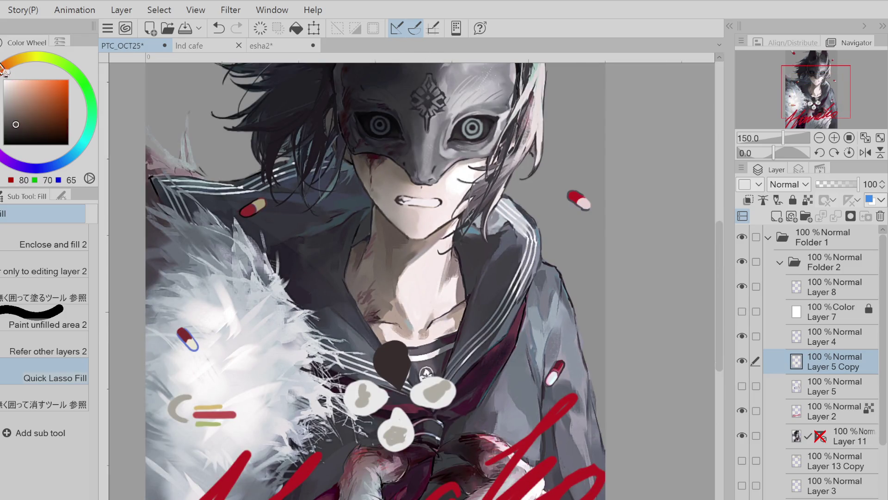
{"action": "mouse_move", "coordinate": [394, 377]}
{"action": "left_mouse_down"}
{"action": "mouse_move", "coordinate": [403, 388]}
{"action": "mouse_move", "coordinate": [389, 406]}
{"action": "mouse_move", "coordinate": [425, 402]}
{"action": "left_mouse_up"}
Undo the brown fills to keep the petals white and show the chibi stickers layer again
{"action": "key", "text": "ctrl+z"}
{"action": "key", "text": "ctrl+z"}
{"action": "key", "text": "ctrl+z"}
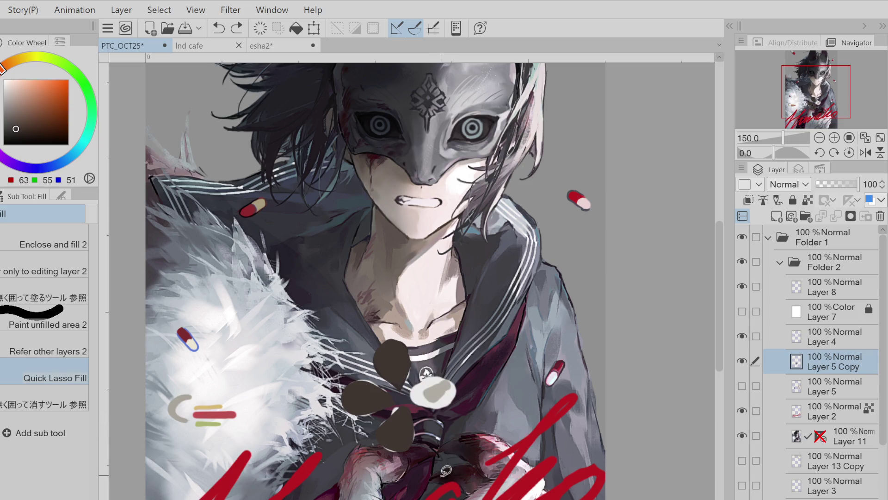
{"action": "key", "text": "ctrl+z"}
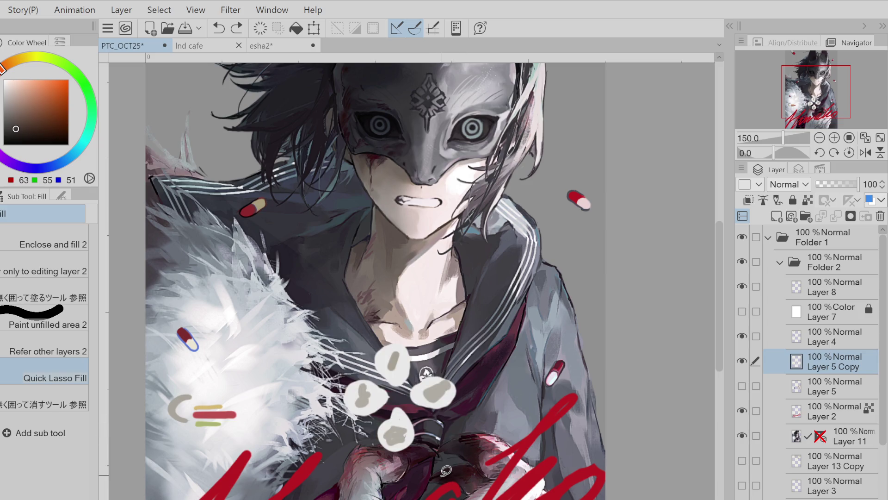
{"action": "left_click", "coordinate": [742, 386]}
{"action": "key", "text": "ctrl+alt+0"}
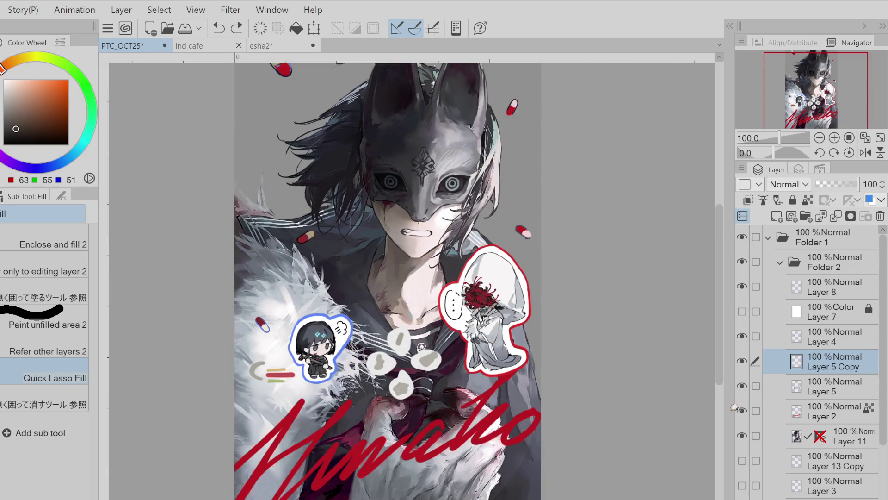
Zoom out, delete the hidden Layer 6 and make Layer 9 the active layer
{"action": "key", "text": "p"}
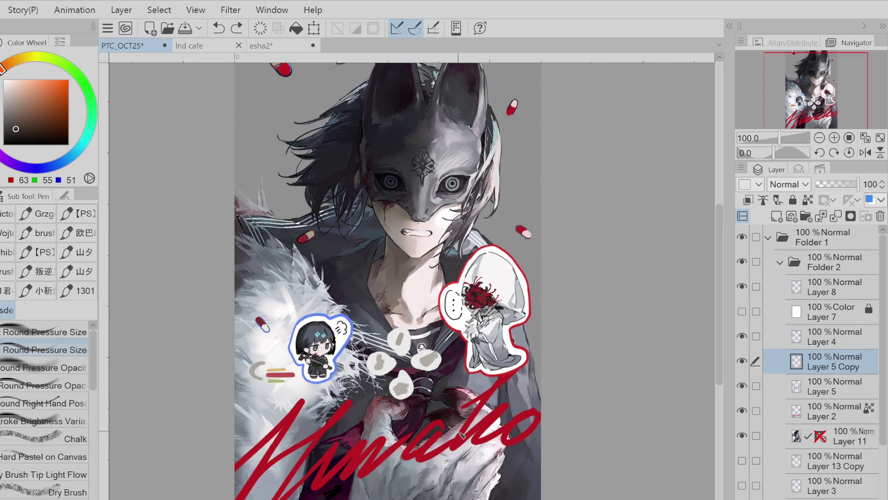
{"action": "key", "text": "ctrl+minus"}
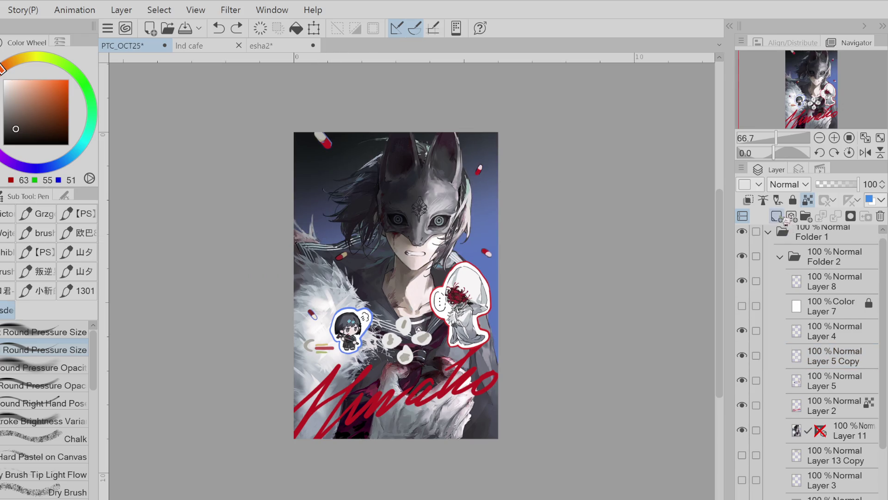
{"action": "mouse_move", "coordinate": [476, 198]}
{"action": "left_mouse_down"}
{"action": "mouse_move", "coordinate": [500, 209]}
{"action": "mouse_move", "coordinate": [503, 261]}
{"action": "left_mouse_up"}
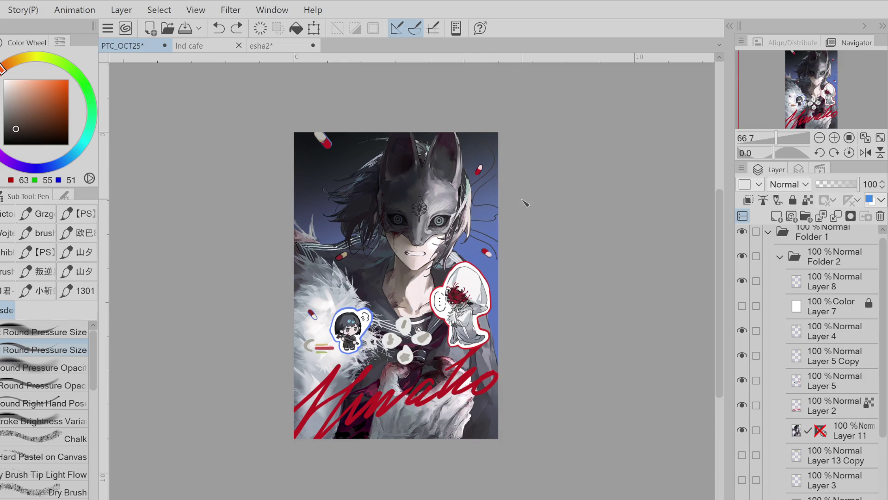
{"action": "left_click", "coordinate": [742, 480]}
{"action": "left_click", "coordinate": [743, 479]}
{"action": "left_click", "coordinate": [748, 481]}
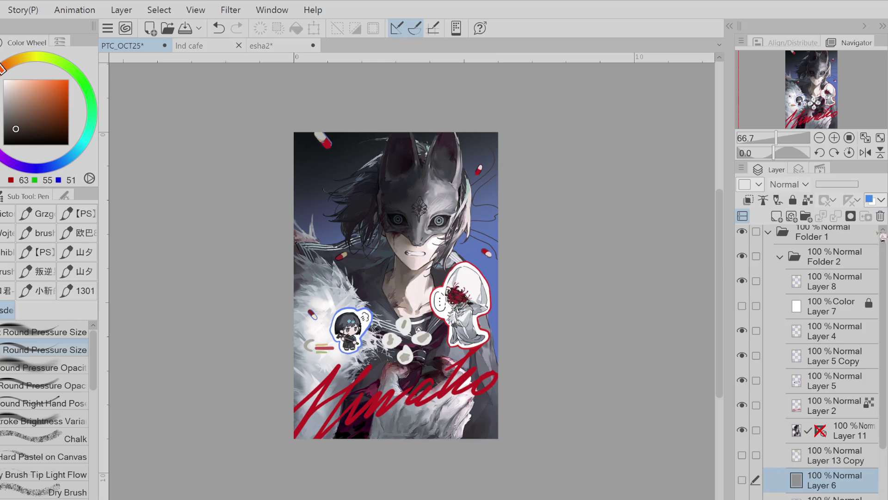
{"action": "left_click", "coordinate": [880, 216]}
{"action": "left_click", "coordinate": [841, 485]}
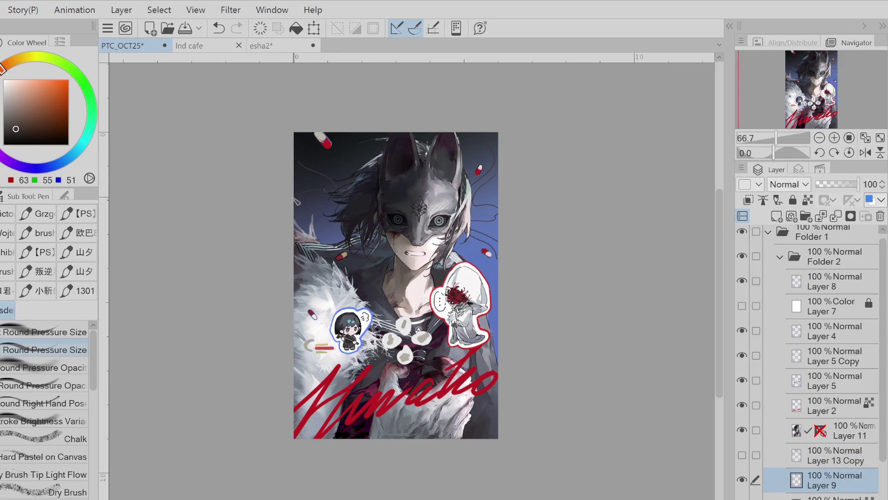
Draw thin white wavy smoke curls at the figure's top-left reaching toward the mask
{"action": "key", "text": "x"}
{"action": "left_click_drag", "start_coordinate": [316, 136], "coordinate": [295, 165]}
{"action": "left_click_drag", "start_coordinate": [292, 197], "coordinate": [350, 208]}
{"action": "key", "text": "ctrl+z"}
{"action": "key", "text": "ctrl+z"}
{"action": "mouse_move", "coordinate": [369, 158]}
{"action": "left_mouse_down"}
{"action": "mouse_move", "coordinate": [309, 218]}
{"action": "mouse_move", "coordinate": [328, 194]}
{"action": "mouse_move", "coordinate": [340, 216]}
{"action": "mouse_move", "coordinate": [314, 185]}
{"action": "mouse_move", "coordinate": [322, 218]}
{"action": "mouse_move", "coordinate": [354, 162]}
{"action": "mouse_move", "coordinate": [321, 204]}
{"action": "mouse_move", "coordinate": [337, 218]}
{"action": "left_mouse_up"}
{"action": "key", "text": "ctrl+z"}
{"action": "key", "text": "ctrl+z"}
{"action": "key", "text": "ctrl+z"}
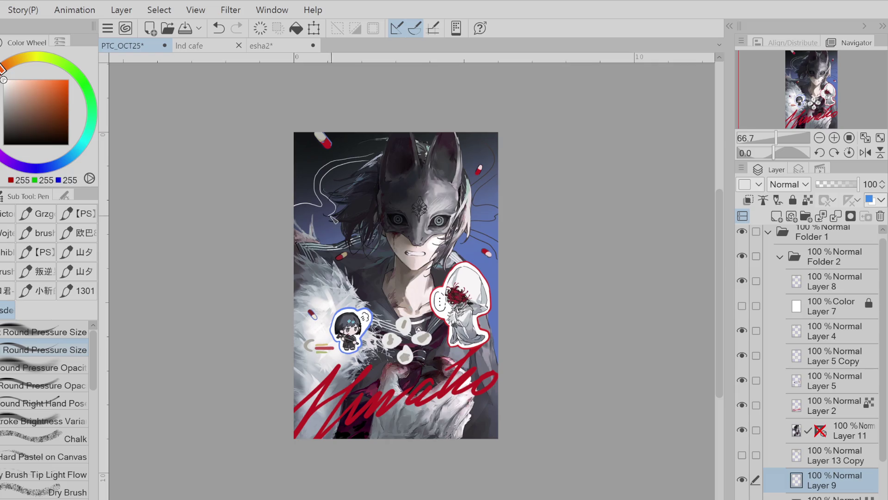
{"action": "key", "text": "ctrl+z"}
{"action": "mouse_move", "coordinate": [300, 226]}
{"action": "left_mouse_down"}
{"action": "mouse_move", "coordinate": [347, 215]}
{"action": "mouse_move", "coordinate": [363, 199]}
{"action": "left_mouse_up"}
{"action": "key", "text": "ctrl+z"}
Add a short white line on the mask's right ear and set Layer 9 as a reference layer
{"action": "left_click_drag", "start_coordinate": [370, 153], "coordinate": [342, 133]}
{"action": "key", "text": "ctrl+z"}
{"action": "mouse_move", "coordinate": [497, 185]}
{"action": "left_mouse_down"}
{"action": "mouse_move", "coordinate": [481, 207]}
{"action": "mouse_move", "coordinate": [488, 224]}
{"action": "left_mouse_up"}
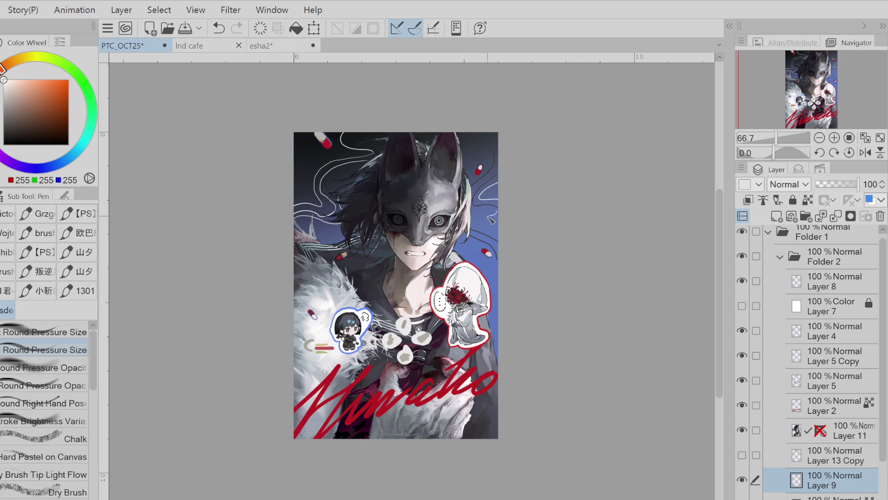
{"action": "key", "text": "ctrl+z"}
{"action": "left_click_drag", "start_coordinate": [488, 231], "coordinate": [477, 235]}
{"action": "key", "text": "ctrl+z"}
{"action": "left_click_drag", "start_coordinate": [486, 138], "coordinate": [482, 144]}
{"action": "key", "text": "ctrl+z"}
{"action": "left_click_drag", "start_coordinate": [463, 172], "coordinate": [449, 164]}
{"action": "left_click", "coordinate": [808, 200]}
{"action": "left_click", "coordinate": [6, 104]}
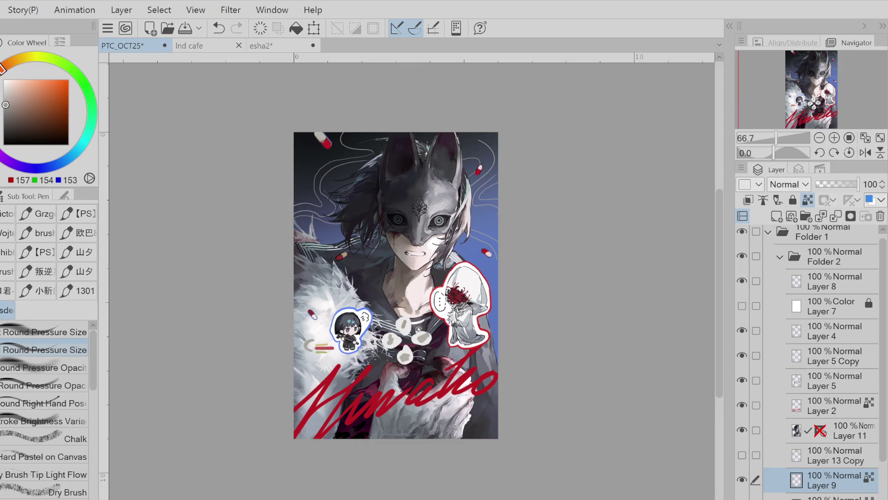
Preview the background without Layer 11, then try Hue/Saturation on the layer below Layer 9
{"action": "left_click", "coordinate": [742, 429]}
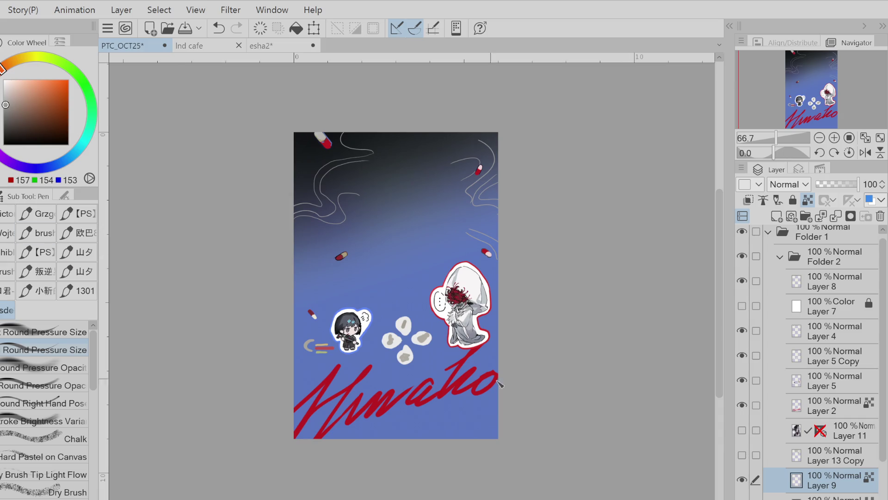
{"action": "left_click", "coordinate": [742, 430]}
{"action": "left_click", "coordinate": [816, 497]}
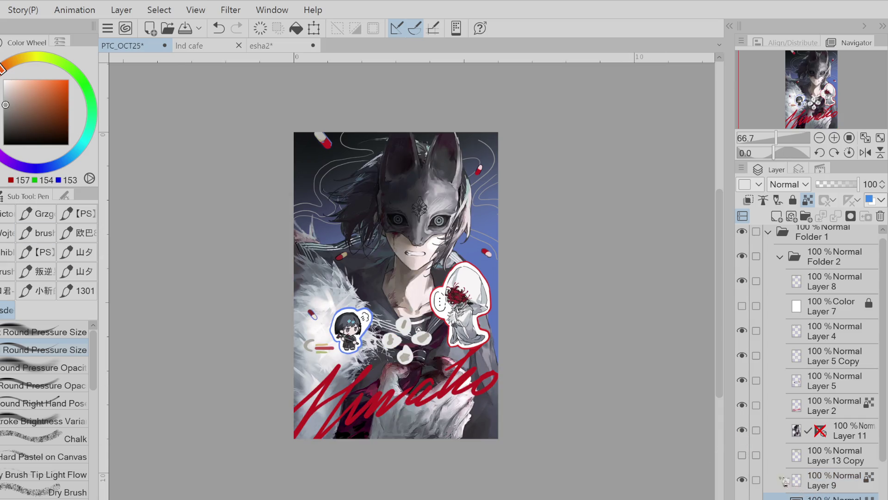
{"action": "key", "text": "ctrl+u"}
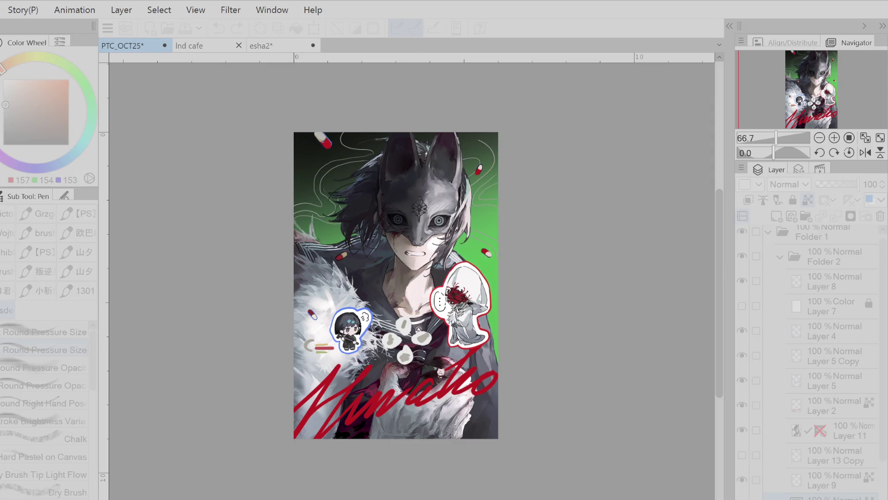
{"action": "scroll", "coordinate": [452, 386], "scroll_direction": "down", "scroll_amount": 5}
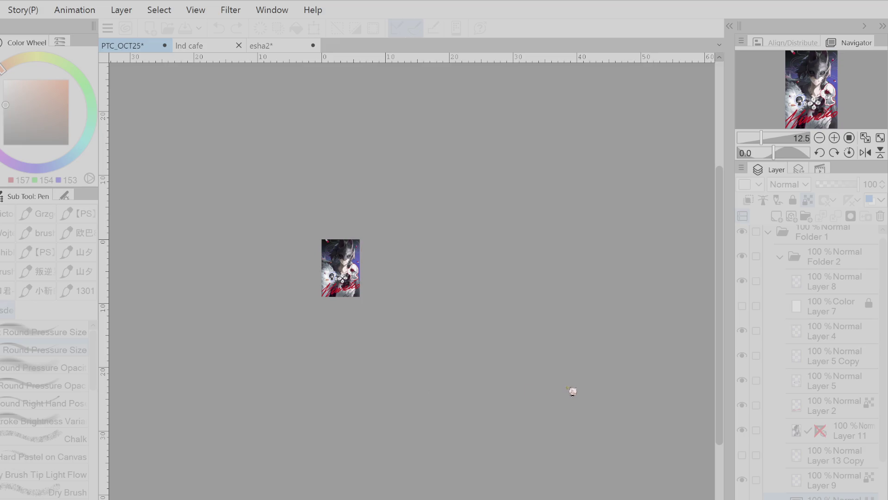
{"action": "key", "text": "Return"}
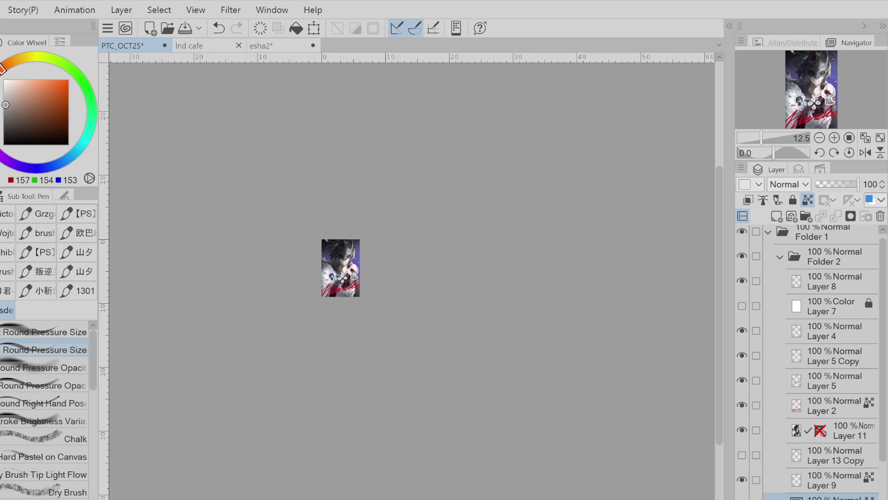
Zoom in on the mask, make Layer 9 active and pick the Quick Lasso fill tool
{"action": "scroll", "coordinate": [360, 244], "scroll_direction": "up", "scroll_amount": 4}
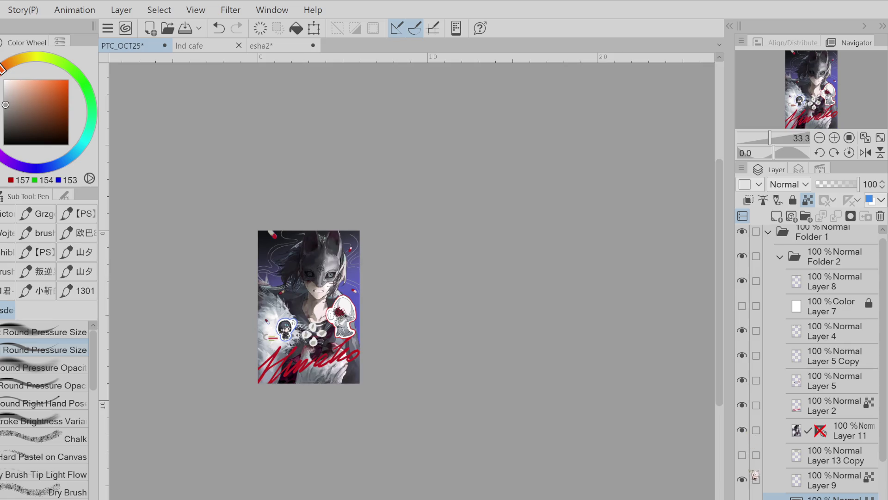
{"action": "left_click", "coordinate": [811, 477]}
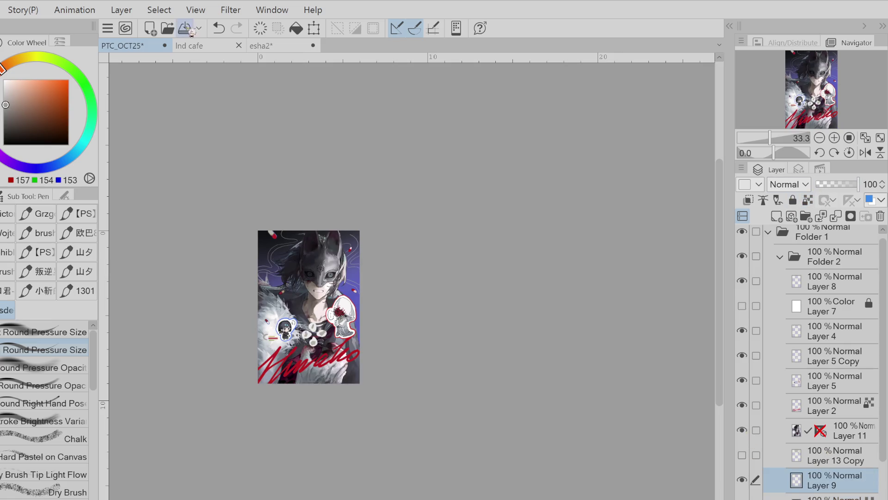
{"action": "key", "text": "g"}
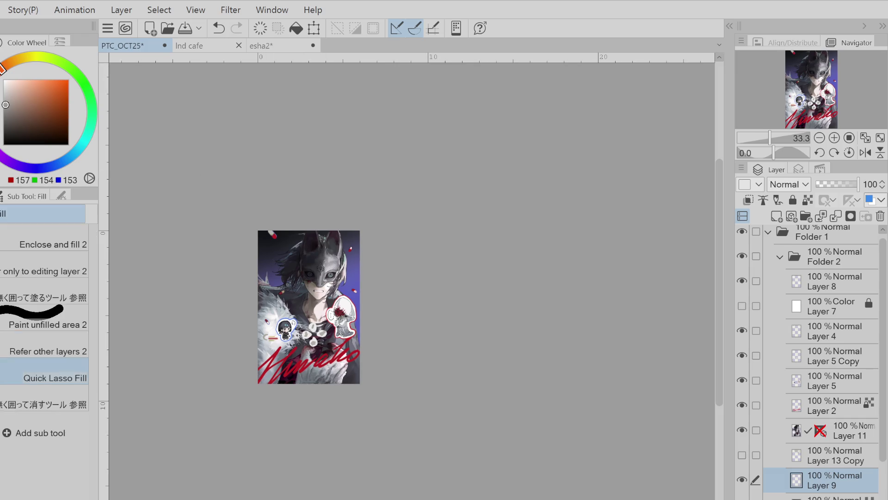
{"action": "key", "text": "p"}
{"action": "key", "text": "g"}
Try a Quick Lasso fill around the mask's top, then undo it
{"action": "mouse_move", "coordinate": [360, 223]}
{"action": "left_mouse_down"}
{"action": "mouse_move", "coordinate": [333, 236]}
{"action": "mouse_move", "coordinate": [355, 241]}
{"action": "mouse_move", "coordinate": [370, 223]}
{"action": "mouse_move", "coordinate": [353, 249]}
{"action": "left_mouse_up"}
{"action": "key", "text": "p"}
{"action": "key", "text": "ctrl+z"}
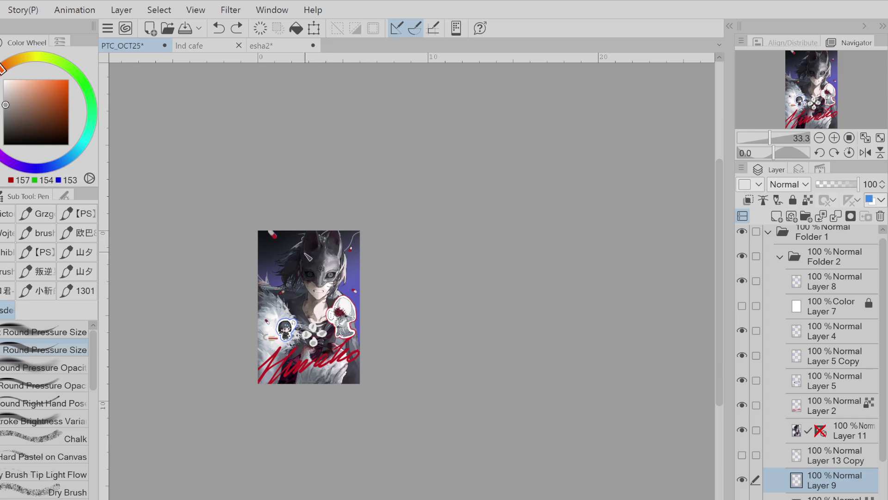
Draw white curves and short lines at the mask's top-right, undoing weak attempts
{"action": "left_click_drag", "start_coordinate": [275, 237], "coordinate": [287, 252]}
{"action": "left_click_drag", "start_coordinate": [363, 238], "coordinate": [347, 263]}
{"action": "key", "text": "ctrl+z"}
{"action": "key", "text": "ctrl+z"}
{"action": "mouse_move", "coordinate": [351, 232]}
{"action": "left_mouse_down"}
{"action": "mouse_move", "coordinate": [344, 253]}
{"action": "mouse_move", "coordinate": [362, 246]}
{"action": "left_mouse_up"}
{"action": "key", "text": "ctrl+z"}
Compare the top-right white strokes with and without them using Ctrl+Z/Ctrl+Y
{"action": "key", "text": "ctrl+z"}
{"action": "key", "text": "ctrl+z"}
{"action": "key", "text": "ctrl+z"}
{"action": "left_click_drag", "start_coordinate": [360, 277], "coordinate": [353, 276]}
{"action": "key", "text": "ctrl+z"}
Redraw the small white line beside the mask with the pen
{"action": "key", "text": "e"}
{"action": "key", "text": "p"}
{"action": "mouse_move", "coordinate": [266, 245]}
{"action": "left_mouse_down"}
{"action": "mouse_move", "coordinate": [264, 268]}
{"action": "mouse_move", "coordinate": [291, 234]}
{"action": "left_mouse_up"}
{"action": "key", "text": "ctrl+z"}
Flip the last small white stroke off and on to judge whether to keep it
{"action": "key", "text": "ctrl+z"}
{"action": "key", "text": "ctrl+z"}
{"action": "key", "text": "ctrl+z"}
{"action": "key", "text": "ctrl+z"}
{"action": "key", "text": "ctrl+y"}
{"action": "key", "text": "ctrl+z"}
{"action": "key", "text": "ctrl+y"}
{"action": "key", "text": "ctrl+z"}
{"action": "key", "text": "ctrl+y"}
{"action": "key", "text": "ctrl+z"}
{"action": "key", "text": "ctrl+y"}
{"action": "key", "text": "ctrl+z"}
{"action": "key", "text": "ctrl+y"}
{"action": "key", "text": "ctrl+z"}
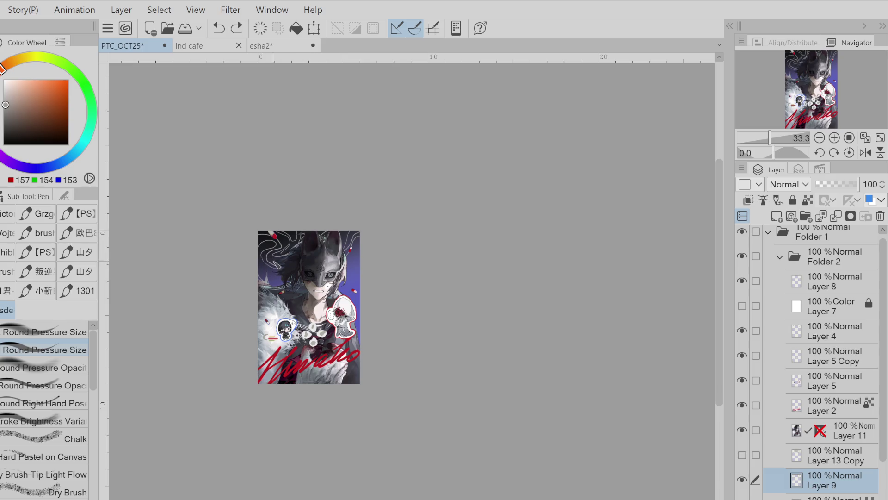
{"action": "key", "text": "ctrl+y"}
{"action": "key", "text": "ctrl+z"}
{"action": "key", "text": "ctrl+y"}
{"action": "key", "text": "ctrl+z"}
{"action": "key", "text": "ctrl+y"}
{"action": "key", "text": "ctrl+z"}
{"action": "key", "text": "ctrl+y"}
Compare the latest white swirl strokes by toggling them off and on
{"action": "key", "text": "ctrl+z"}
{"action": "key", "text": "ctrl+y"}
{"action": "key", "text": "ctrl+z"}
{"action": "key", "text": "ctrl+y"}
{"action": "key", "text": "ctrl+z"}
{"action": "key", "text": "ctrl+y"}
{"action": "key", "text": "ctrl+z"}
{"action": "key", "text": "ctrl+y"}
{"action": "key", "text": "ctrl+z"}
{"action": "key", "text": "ctrl+y"}
{"action": "key", "text": "ctrl+z"}
{"action": "key", "text": "ctrl+y"}
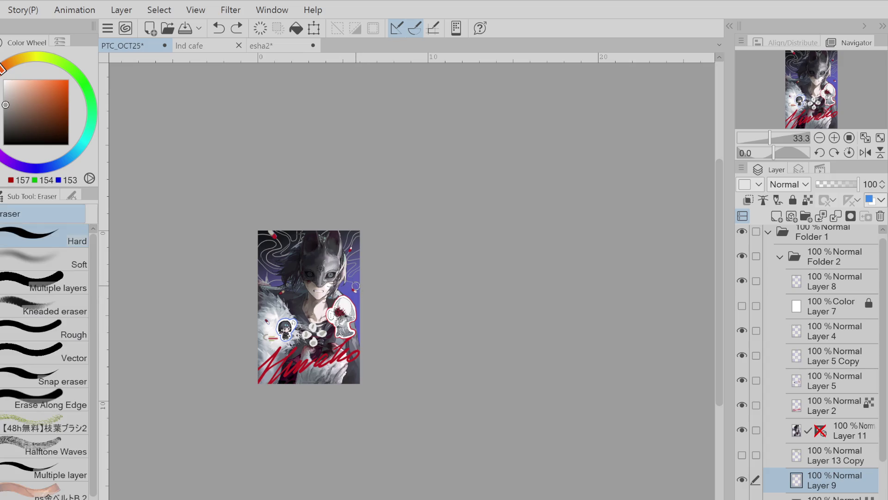
{"action": "key", "text": "ctrl+z"}
{"action": "key", "text": "ctrl+y"}
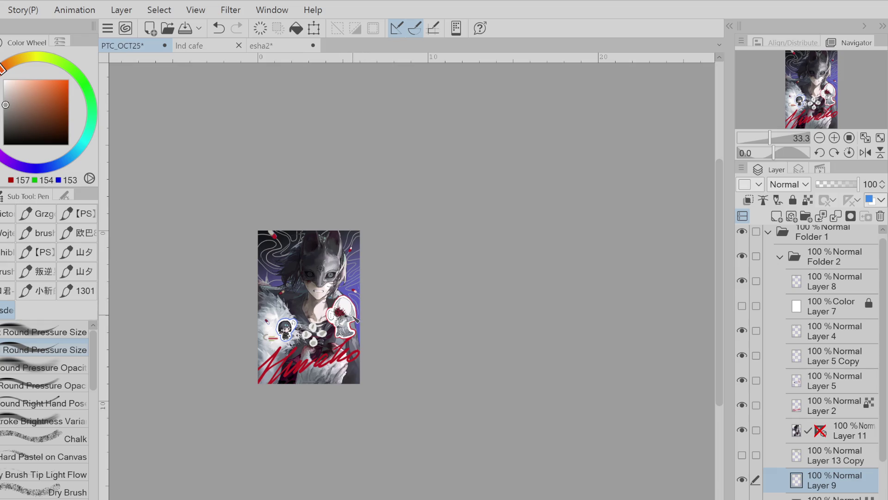
Add a small white swirl beside the mask and keep it after comparing
{"action": "key", "text": "e"}
{"action": "key", "text": "p"}
{"action": "key", "text": "ctrl+z"}
{"action": "key", "text": "ctrl+y"}
{"action": "key", "text": "ctrl+z"}
{"action": "key", "text": "ctrl+y"}
{"action": "key", "text": "ctrl+z"}
{"action": "key", "text": "ctrl+y"}
{"action": "key", "text": "ctrl+z"}
{"action": "key", "text": "ctrl+y"}
{"action": "key", "text": "ctrl+z"}
{"action": "key", "text": "ctrl+y"}
{"action": "key", "text": "ctrl+z"}
{"action": "key", "text": "ctrl+y"}
{"action": "key", "text": "ctrl+z"}
{"action": "key", "text": "ctrl+y"}
Alternate eraser and pen, stepping back and forth through recent swirl edits
{"action": "key", "text": "e"}
{"action": "key", "text": "p"}
{"action": "key", "text": "e"}
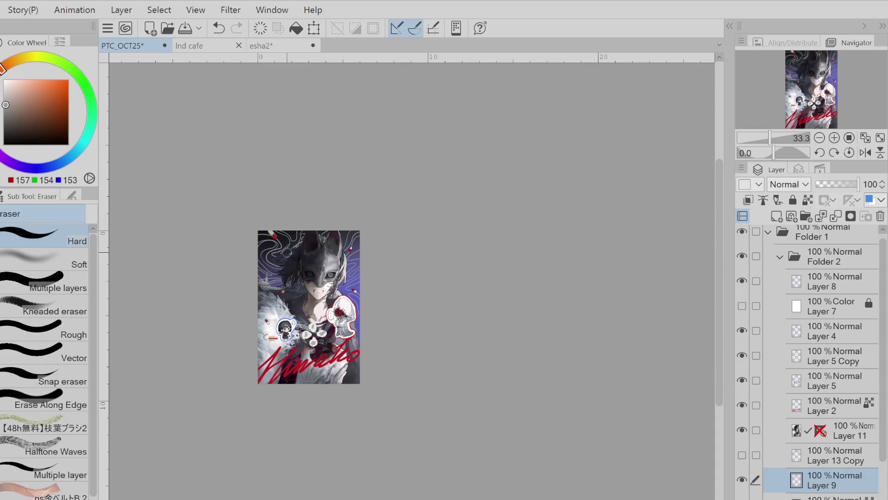
{"action": "key", "text": "p"}
{"action": "key", "text": "ctrl+z"}
{"action": "key", "text": "ctrl+y"}
{"action": "key", "text": "ctrl+z"}
{"action": "key", "text": "ctrl+y"}
{"action": "key", "text": "ctrl+z"}
{"action": "key", "text": "ctrl+y"}
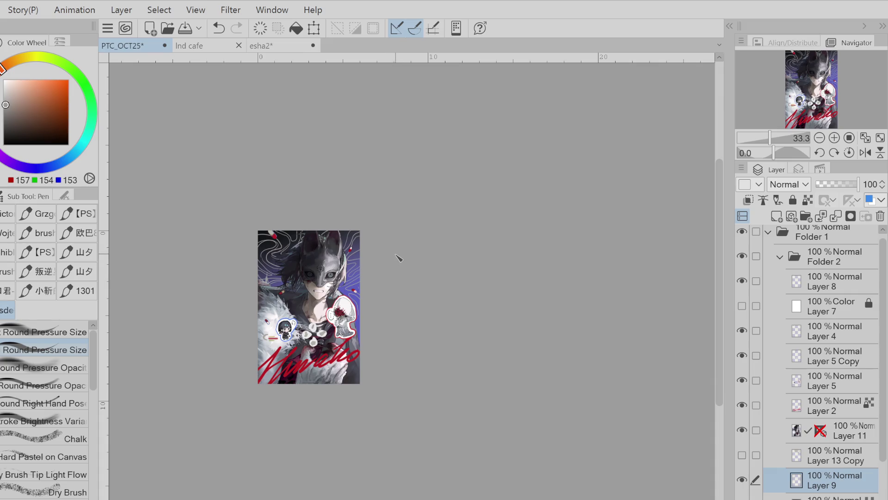
Switch to the eraser and lower Layer 9's opacity to 41%
{"action": "key", "text": "e"}
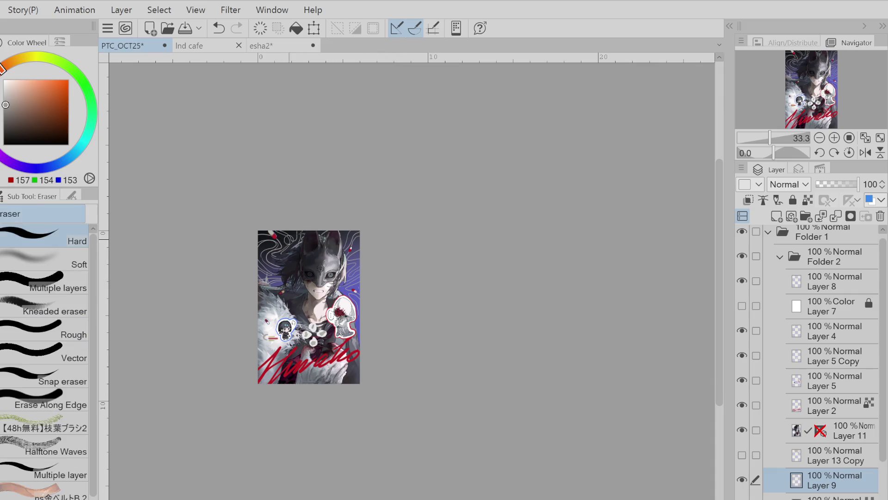
{"action": "left_click", "coordinate": [835, 184]}
{"action": "left_click_drag", "start_coordinate": [842, 191], "coordinate": [840, 191]}
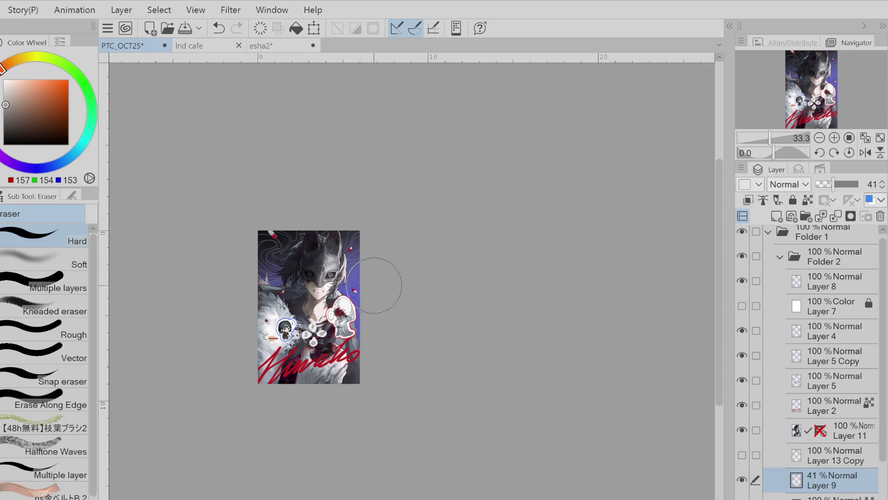
With the pen, toggle the faded white strokes beside the mask to compare them
{"action": "key", "text": "p"}
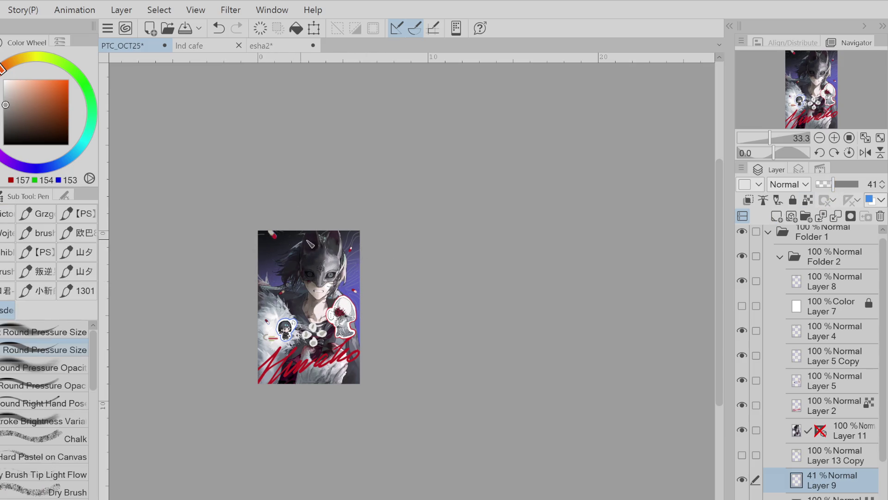
{"action": "key", "text": "ctrl+z"}
{"action": "key", "text": "ctrl+y"}
{"action": "key", "text": "ctrl+z"}
{"action": "key", "text": "ctrl+y"}
{"action": "key", "text": "ctrl+z"}
{"action": "key", "text": "ctrl+y"}
{"action": "key", "text": "ctrl+z"}
{"action": "key", "text": "ctrl+y"}
{"action": "key", "text": "ctrl+z"}
{"action": "key", "text": "ctrl+y"}
{"action": "key", "text": "ctrl+z"}
{"action": "key", "text": "ctrl+y"}
{"action": "key", "text": "ctrl+z"}
{"action": "key", "text": "ctrl+y"}
Compare the change at the artwork's left edge and the small mark, restoring the small stroke
{"action": "key", "text": "ctrl+z"}
{"action": "key", "text": "ctrl+y"}
{"action": "key", "text": "ctrl+z"}
{"action": "key", "text": "ctrl+y"}
{"action": "key", "text": "ctrl+z"}
{"action": "key", "text": "ctrl+y"}
{"action": "key", "text": "ctrl+z"}
{"action": "key", "text": "ctrl+z"}
{"action": "key", "text": "ctrl+y"}
{"action": "key", "text": "ctrl+z"}
{"action": "key", "text": "ctrl+y"}
{"action": "key", "text": "ctrl+z"}
{"action": "key", "text": "ctrl+y"}
{"action": "key", "text": "ctrl+z"}
{"action": "key", "text": "ctrl+y"}
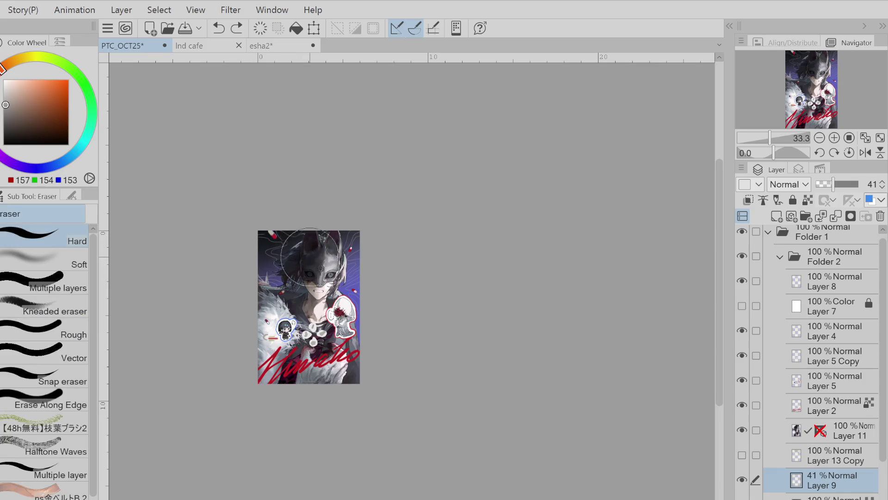
Back on the pen, check the nearby swirl strokes and keep the ones that work
{"action": "key", "text": "p"}
{"action": "key", "text": "ctrl+z"}
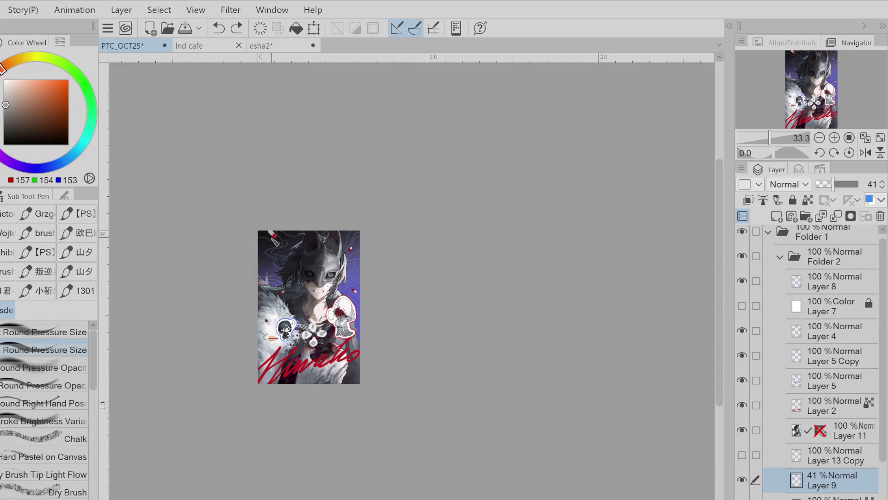
{"action": "key", "text": "ctrl+y"}
{"action": "key", "text": "ctrl+z"}
{"action": "key", "text": "ctrl+y"}
{"action": "key", "text": "ctrl+z"}
{"action": "key", "text": "ctrl+y"}
{"action": "key", "text": "ctrl+y"}
{"action": "key", "text": "ctrl+z"}
{"action": "key", "text": "ctrl+y"}
{"action": "key", "text": "ctrl+z"}
{"action": "key", "text": "ctrl+y"}
{"action": "key", "text": "ctrl+z"}
{"action": "key", "text": "ctrl+y"}
{"action": "key", "text": "ctrl+z"}
{"action": "key", "text": "ctrl+y"}
{"action": "key", "text": "ctrl+z"}
Pick the Liquify sub tool and compare the last change by undoing and redoing it
{"action": "key", "text": "ctrl+y"}
{"action": "key", "text": "j"}
{"action": "key", "text": "ctrl+z"}
{"action": "key", "text": "ctrl+y"}
{"action": "key", "text": "ctrl+z"}
{"action": "key", "text": "ctrl+y"}
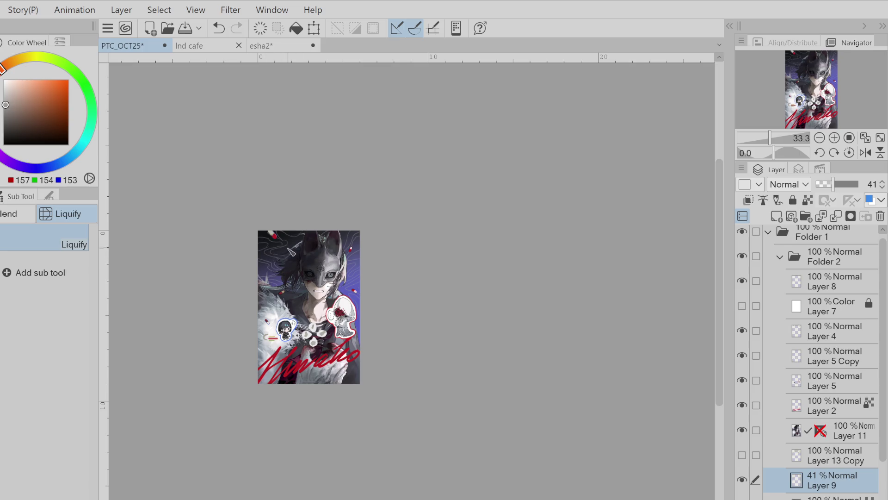
Toggle undo and redo repeatedly to compare the last stroke
{"action": "key", "text": "ctrl+z"}
{"action": "key", "text": "ctrl+y"}
{"action": "key", "text": "ctrl+z"}
{"action": "key", "text": "ctrl+y"}
{"action": "key", "text": "p"}
{"action": "key", "text": "ctrl+z"}
{"action": "key", "text": "ctrl+y"}
{"action": "key", "text": "ctrl+z"}
{"action": "key", "text": "ctrl+y"}
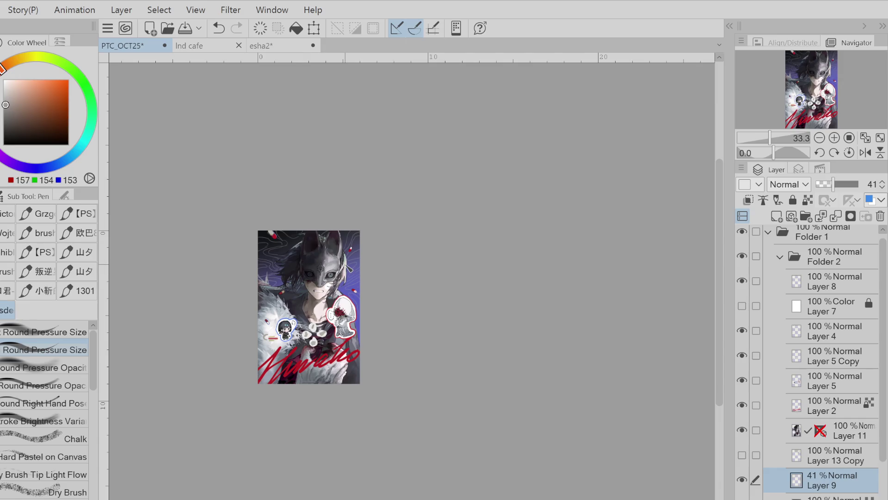
{"action": "key", "text": "ctrl+z"}
{"action": "key", "text": "ctrl+y"}
{"action": "key", "text": "ctrl+z"}
{"action": "key", "text": "ctrl+y"}
{"action": "key", "text": "ctrl+z"}
{"action": "key", "text": "ctrl+y"}
Erase the white line ends along the artwork's right edge, then undo that erasure
{"action": "key", "text": "e"}
{"action": "key", "text": "p"}
{"action": "key", "text": "e"}
{"action": "left_click_drag", "start_coordinate": [357, 309], "coordinate": [358, 285]}
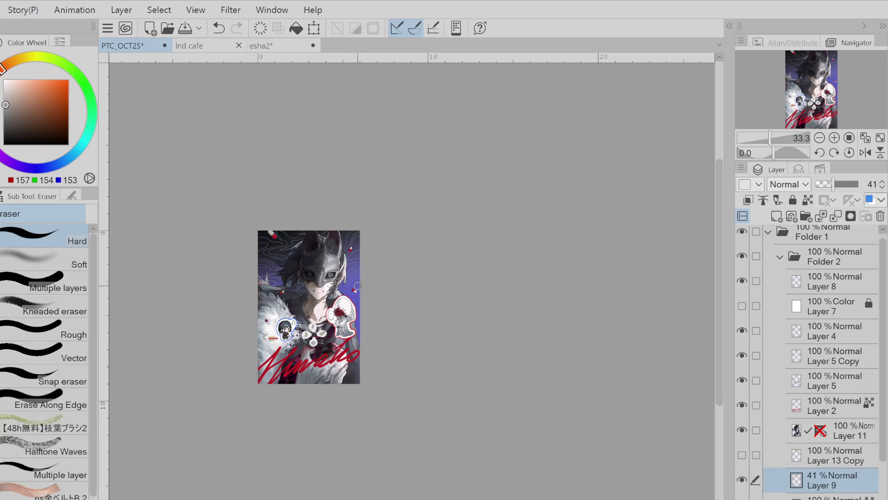
{"action": "key", "text": "p"}
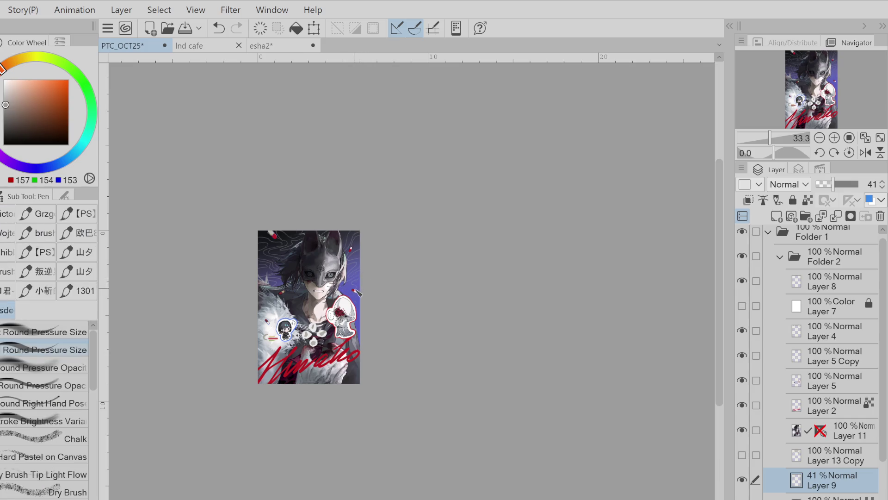
{"action": "key", "text": "ctrl+z"}
Erase stray white lines near the right edge again, comparing results with undo and redo
{"action": "key", "text": "e"}
{"action": "left_click_drag", "start_coordinate": [356, 305], "coordinate": [365, 286]}
{"action": "key", "text": "p"}
{"action": "key", "text": "ctrl+z"}
{"action": "key", "text": "ctrl+y"}
{"action": "key", "text": "ctrl+z"}
{"action": "key", "text": "ctrl+y"}
{"action": "key", "text": "ctrl+z"}
{"action": "key", "text": "e"}
{"action": "left_click_drag", "start_coordinate": [351, 292], "coordinate": [344, 287]}
{"action": "key", "text": "p"}
Set Layer 9 as the reference layer and try yellow, dark olive and skin-tone colours
{"action": "left_click", "coordinate": [808, 199]}
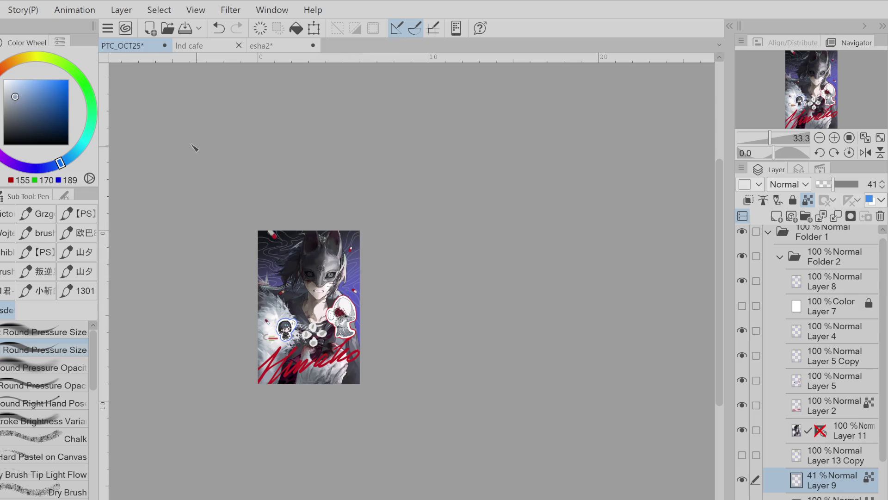
{"action": "key", "text": "ctrl+z"}
{"action": "left_click", "coordinate": [33, 59]}
{"action": "left_click", "coordinate": [21, 130]}
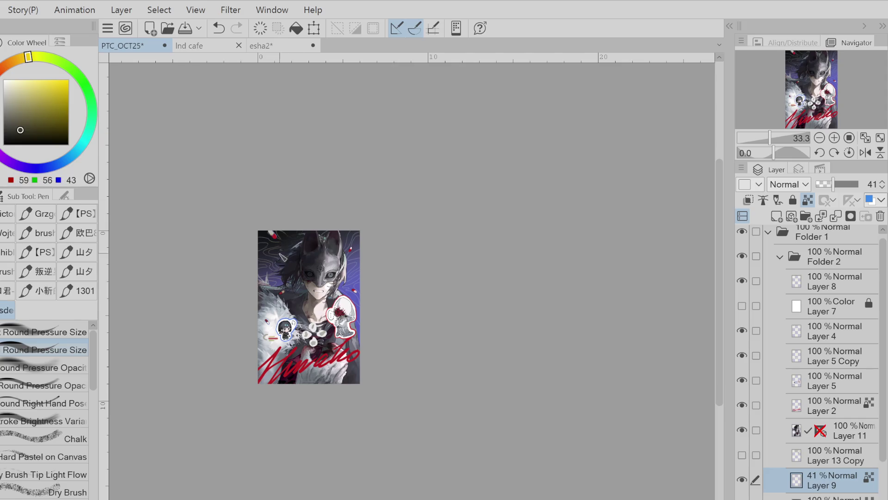
{"action": "left_click", "coordinate": [273, 263], "text": "alt"}
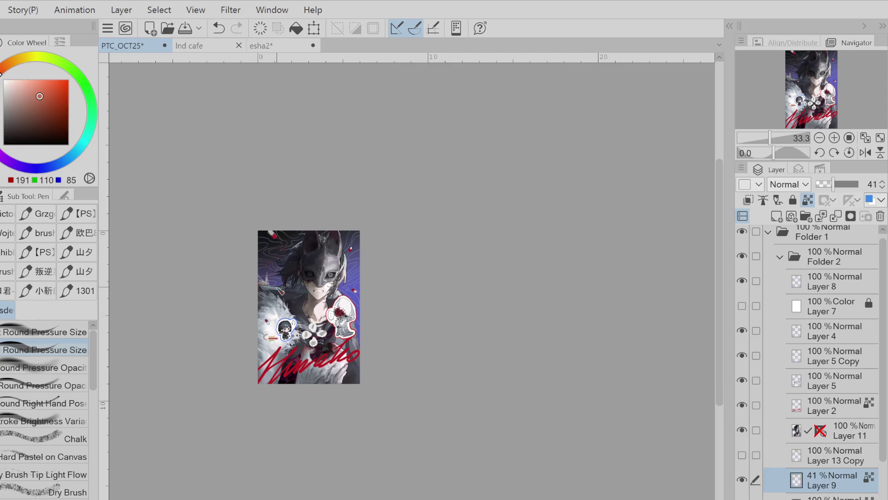
{"action": "key", "text": "ctrl+z"}
Airbrush a short soft red touch near the right edge, then sample near-black from the hair
{"action": "left_click", "coordinate": [28, 105]}
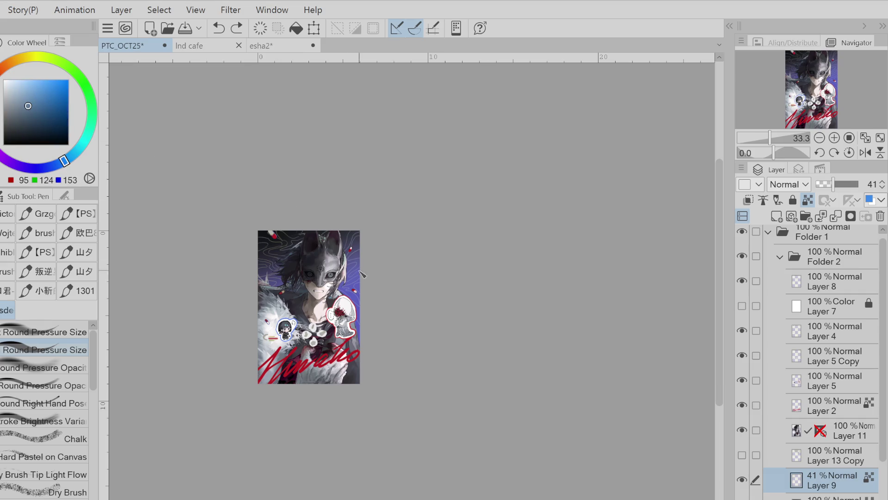
{"action": "left_click", "coordinate": [33, 85]}
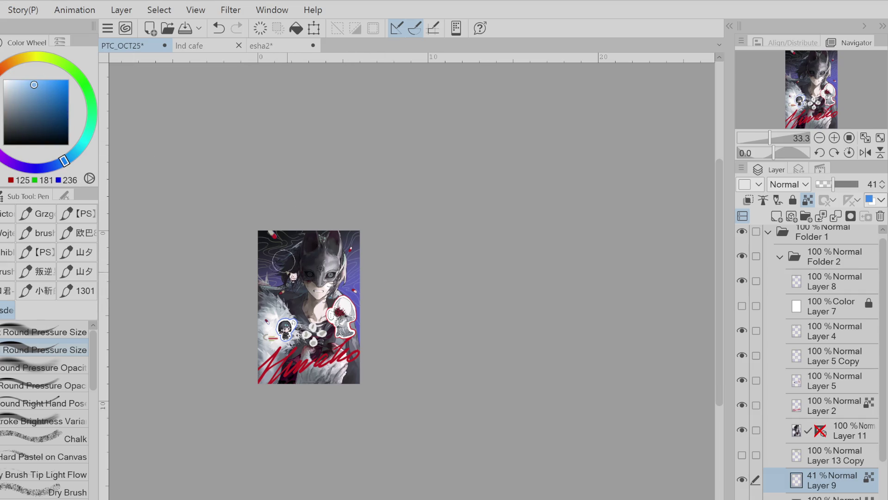
{"action": "left_click", "coordinate": [279, 273], "text": "alt"}
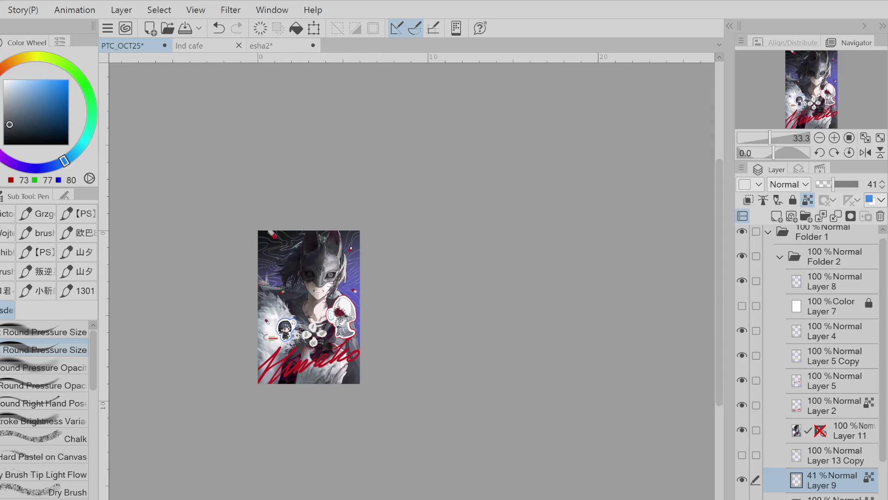
{"action": "key", "text": "b"}
{"action": "left_click", "coordinate": [48, 127]}
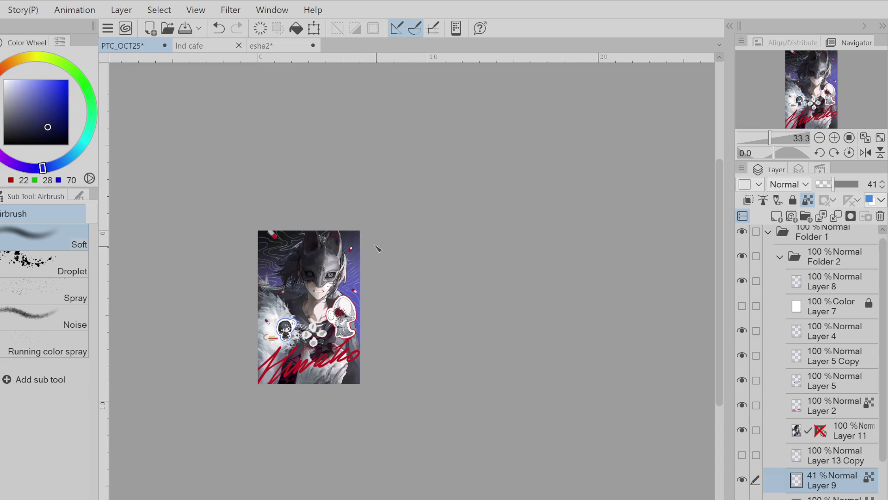
{"action": "left_click", "coordinate": [4, 78]}
{"action": "left_click", "coordinate": [69, 102]}
{"action": "left_click_drag", "start_coordinate": [359, 326], "coordinate": [359, 311]}
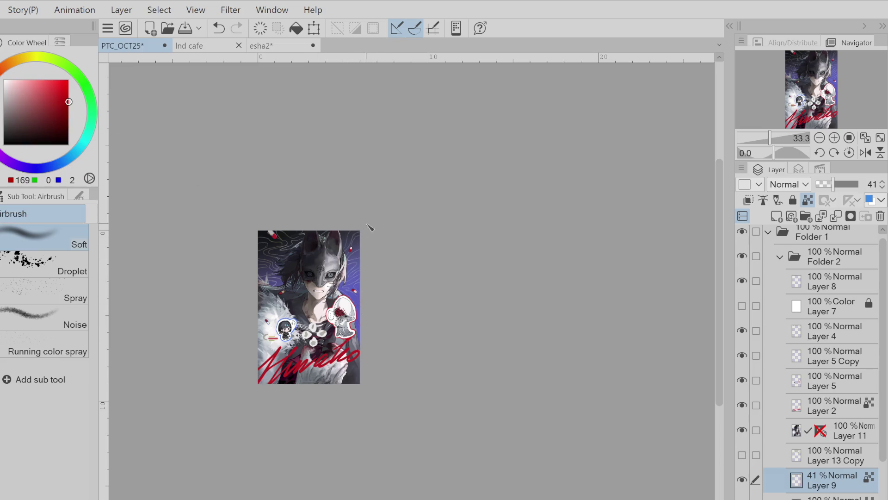
{"action": "left_click", "coordinate": [295, 241], "text": "alt"}
{"action": "scroll", "coordinate": [361, 237], "scroll_direction": "up", "scroll_amount": 1}
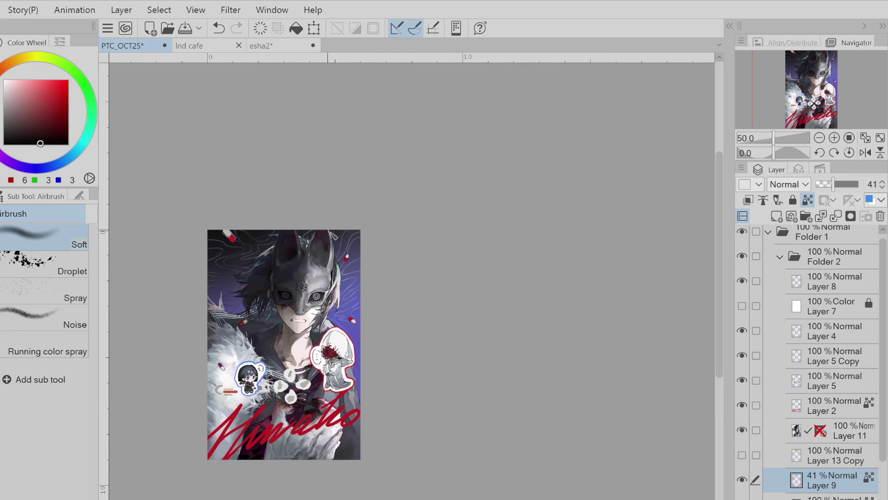
Try blue, teal and muted green colours, then set the pen colour to pure white
{"action": "left_click", "coordinate": [67, 159]}
{"action": "left_click", "coordinate": [82, 145]}
{"action": "left_click", "coordinate": [29, 100]}
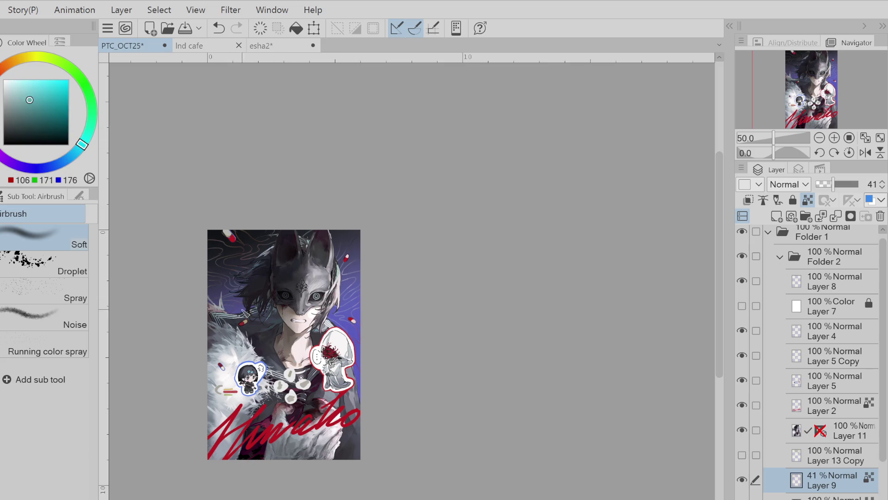
{"action": "left_click", "coordinate": [91, 118]}
{"action": "left_click", "coordinate": [13, 108]}
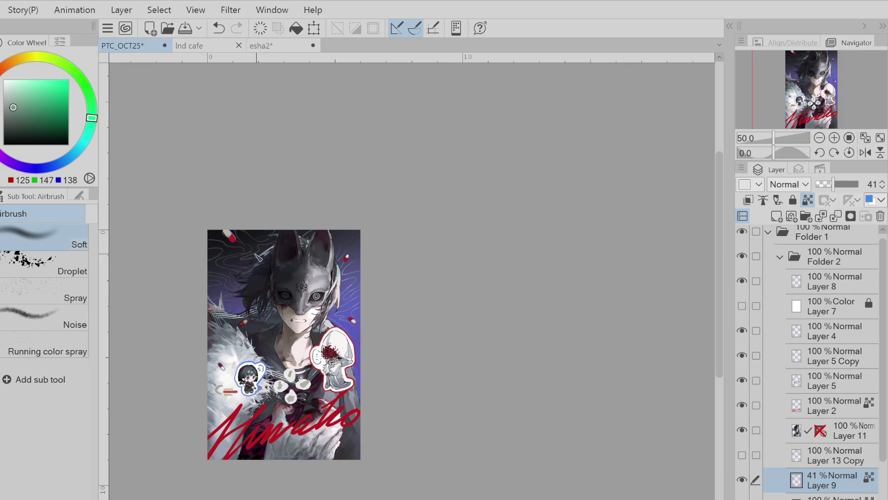
{"action": "key", "text": "p"}
{"action": "left_click", "coordinate": [232, 259], "text": "alt"}
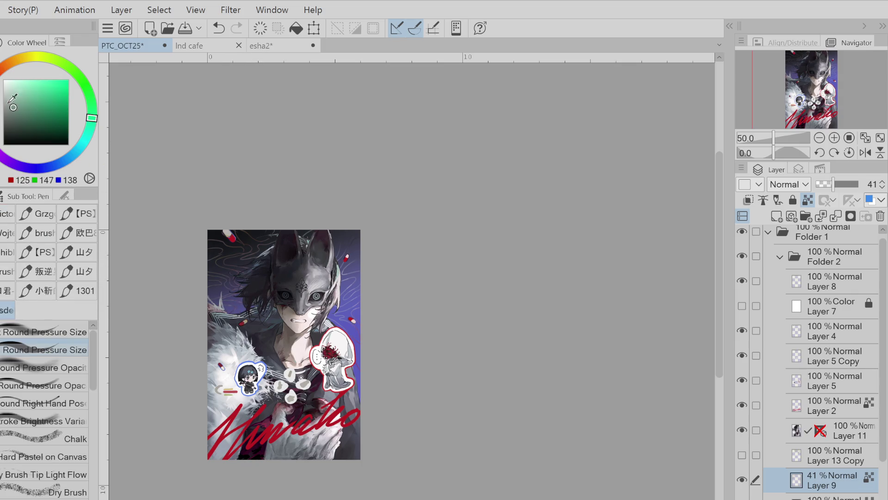
{"action": "key", "text": "ctrl+z"}
{"action": "left_click", "coordinate": [225, 261], "text": "alt"}
Compare strokes with undo/redo, restoring Layer 9 to 100% opacity and keeping the darker tone right of the figure
{"action": "key", "text": "ctrl+y"}
{"action": "key", "text": "ctrl+z"}
{"action": "key", "text": "ctrl+y"}
{"action": "key", "text": "ctrl+z"}
{"action": "key", "text": "ctrl+y"}
{"action": "key", "text": "ctrl+z"}
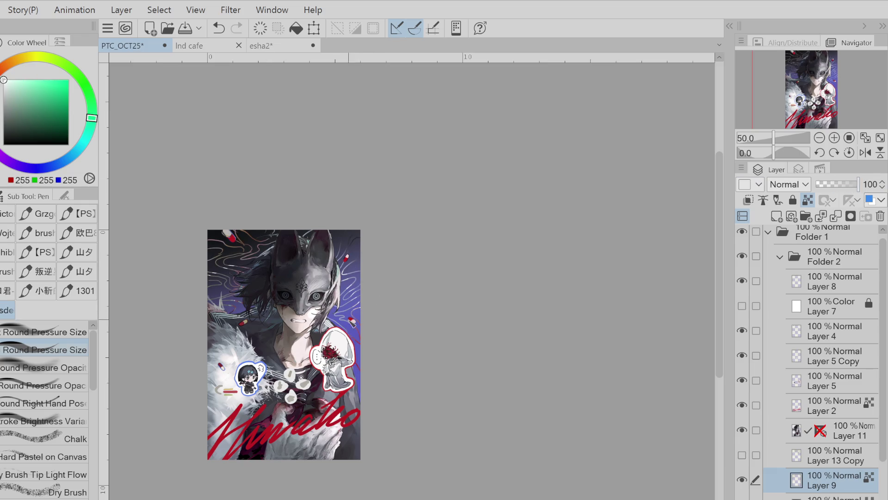
{"action": "key", "text": "x"}
{"action": "key", "text": "g"}
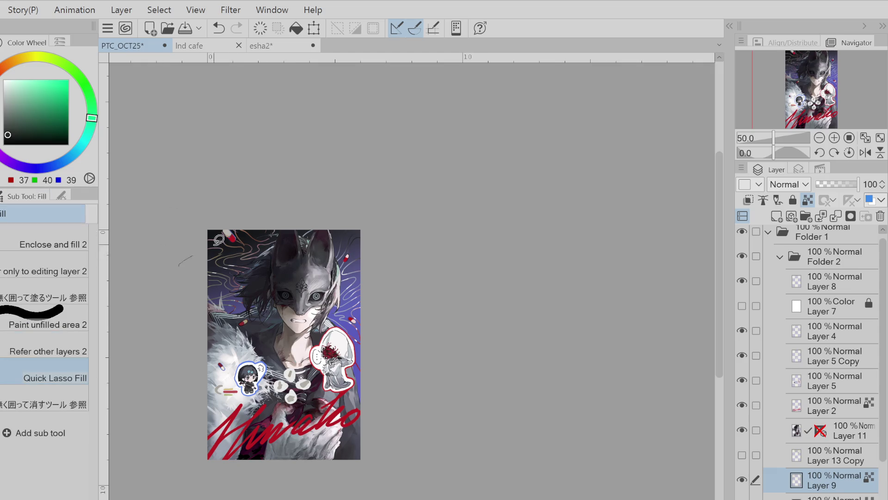
{"action": "key", "text": "ctrl+z"}
{"action": "key", "text": "b"}
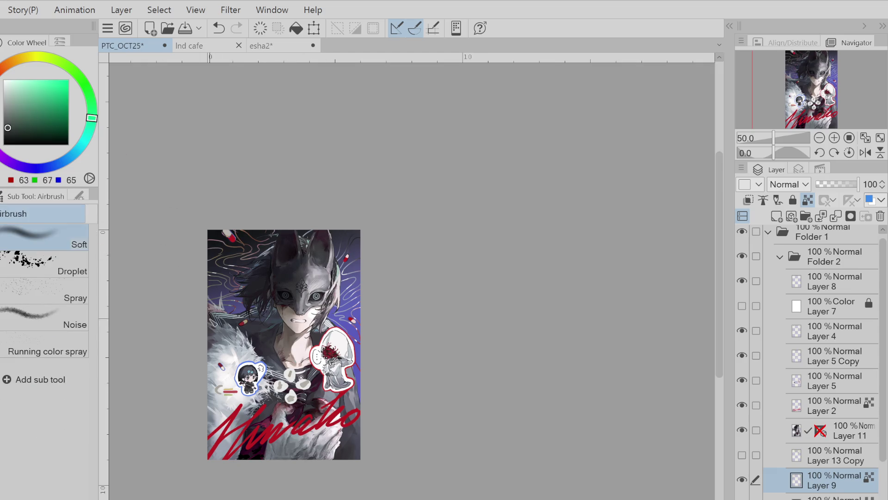
{"action": "key", "text": "ctrl+z"}
{"action": "key", "text": "ctrl+y"}
Pick a muted grey-green colour and open a Filter menu dialog, then cancel it
{"action": "left_click", "coordinate": [19, 89]}
{"action": "left_click", "coordinate": [12, 109]}
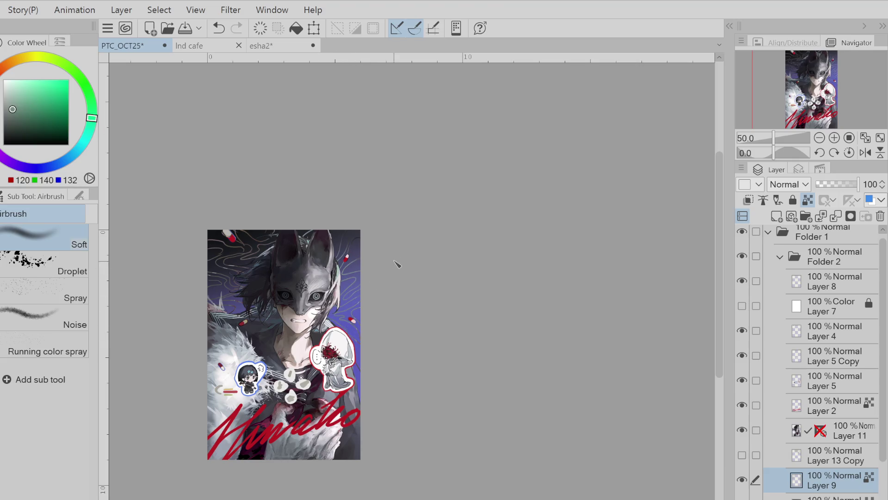
{"action": "left_click", "coordinate": [240, 11]}
{"action": "left_click", "coordinate": [408, 152]}
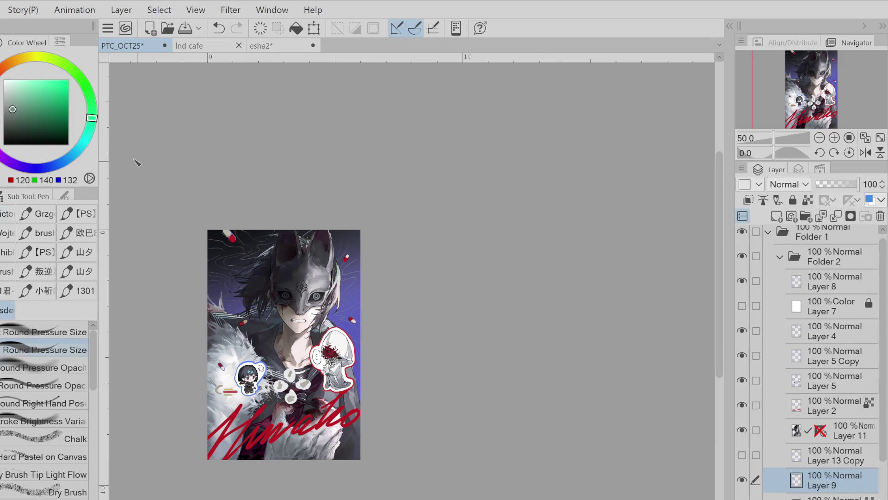
{"action": "scroll", "coordinate": [257, 239], "scroll_direction": "up", "scroll_amount": 1}
Set Layer 9 as the reference layer and try pale mint and near-white colours
{"action": "key", "text": "ctrl+z"}
{"action": "left_click", "coordinate": [808, 199]}
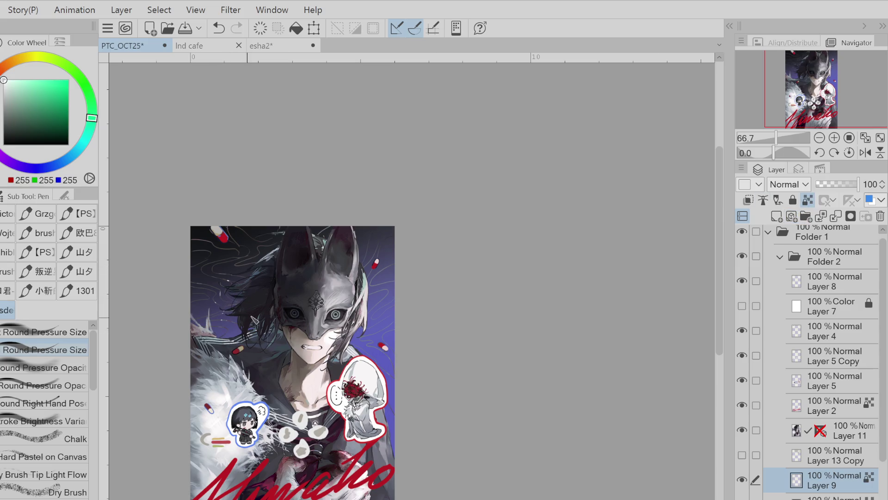
{"action": "left_click", "coordinate": [12, 98]}
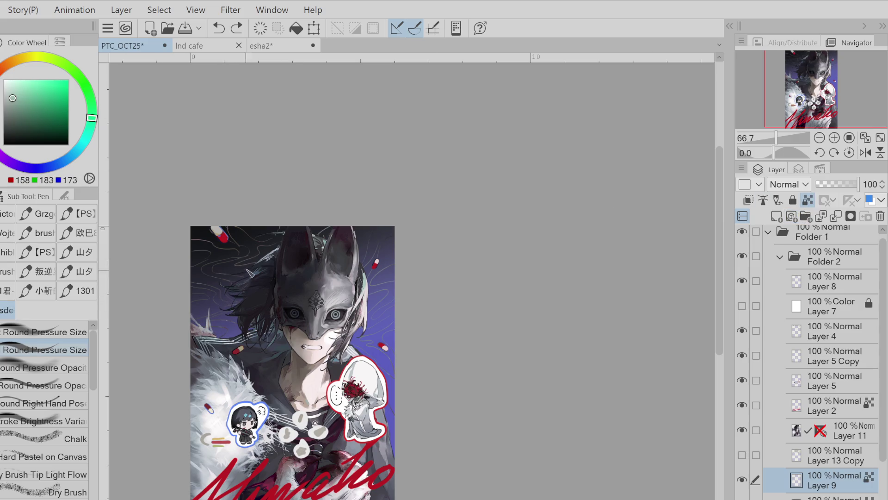
{"action": "left_click", "coordinate": [18, 85]}
{"action": "left_click", "coordinate": [359, 366], "text": "alt"}
Test soft airbrush strokes in pink-red, purple-blue and grey-teal, undoing them afterwards
{"action": "key", "text": "b"}
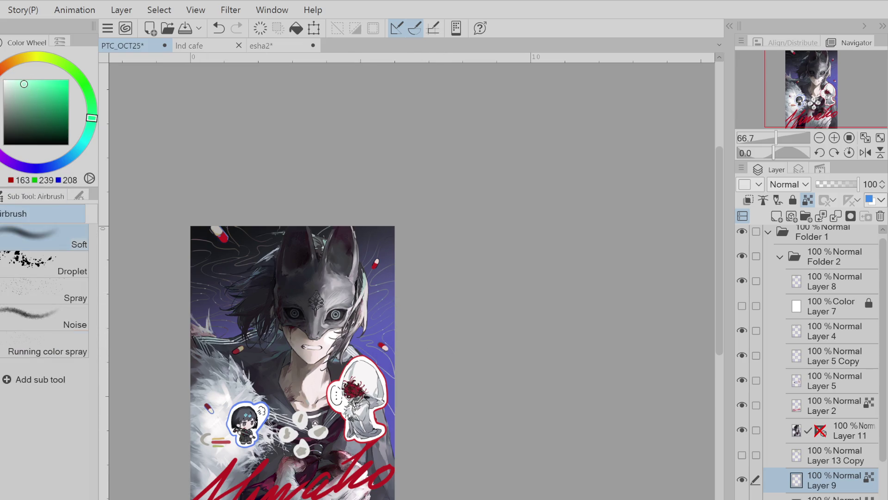
{"action": "left_click", "coordinate": [6, 93]}
{"action": "left_click", "coordinate": [56, 88]}
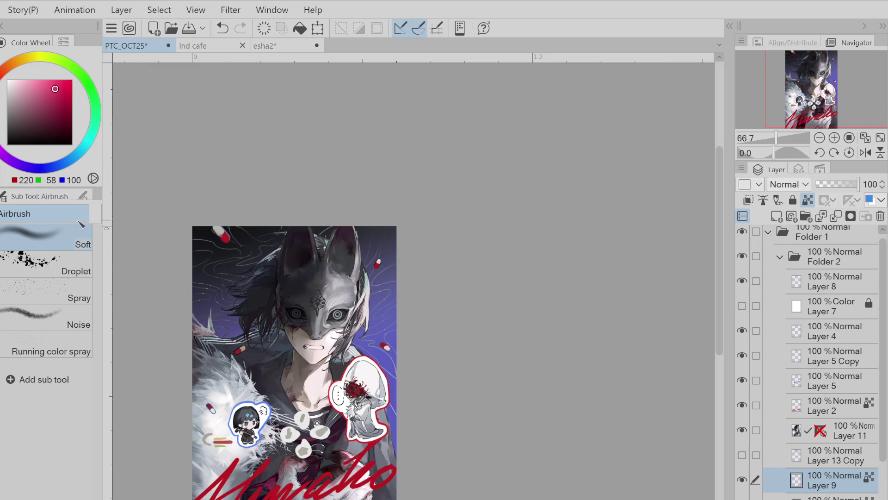
{"action": "key", "text": "ctrl+z"}
{"action": "key", "text": "ctrl+y"}
{"action": "key", "text": "ctrl+z"}
{"action": "key", "text": "x"}
{"action": "left_click", "coordinate": [200, 246], "text": "alt"}
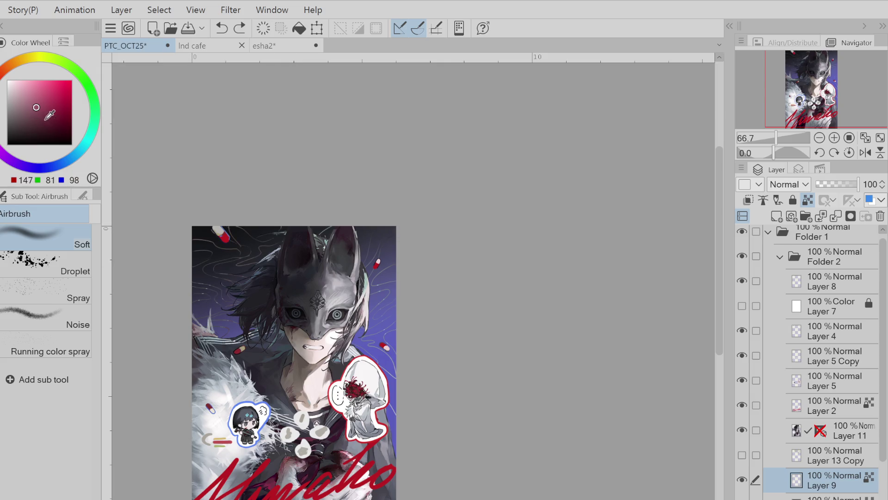
{"action": "left_click", "coordinate": [241, 347], "text": "alt"}
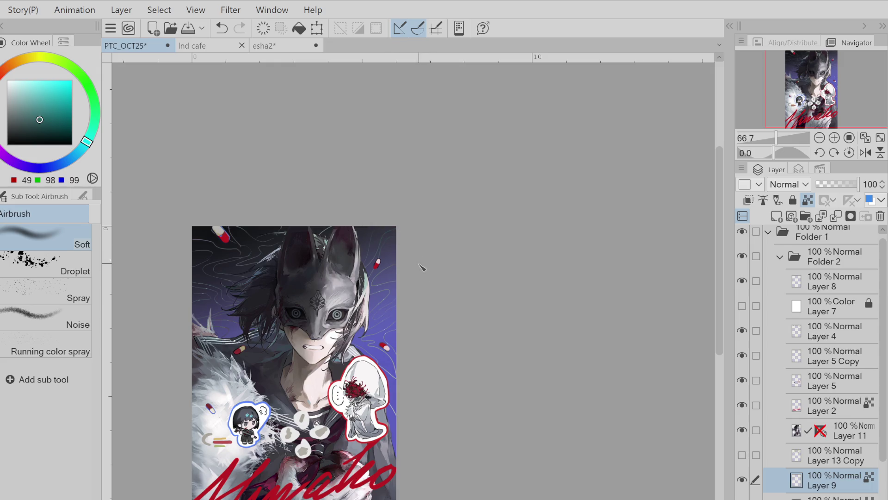
{"action": "left_click", "coordinate": [379, 243], "text": "alt"}
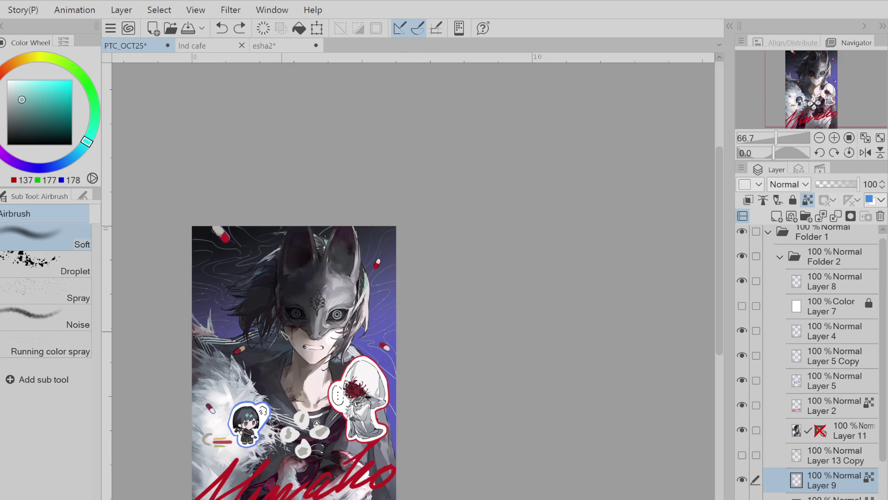
{"action": "key", "text": "ctrl+z"}
Select the layer below Layer 9 and sample near-black from the artwork
{"action": "scroll", "coordinate": [403, 371], "scroll_direction": "down", "scroll_amount": 2}
{"action": "scroll", "coordinate": [419, 361], "scroll_direction": "up", "scroll_amount": 2}
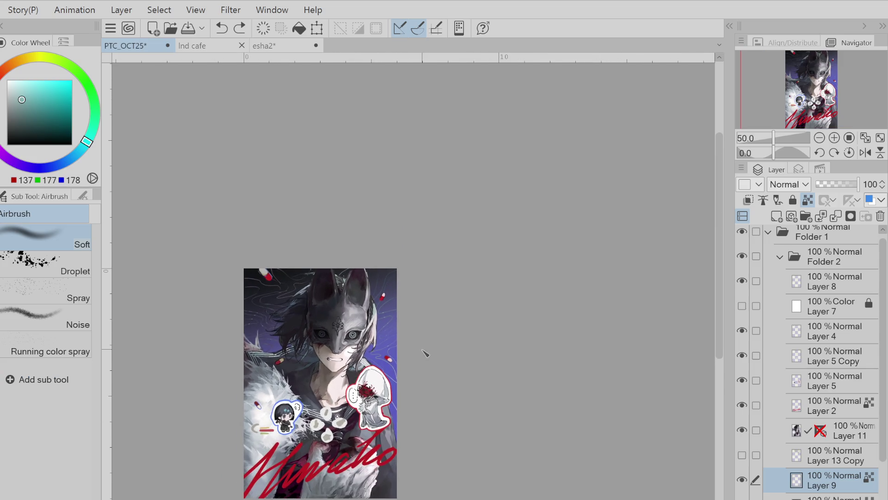
{"action": "scroll", "coordinate": [423, 353], "scroll_direction": "down", "scroll_amount": 2}
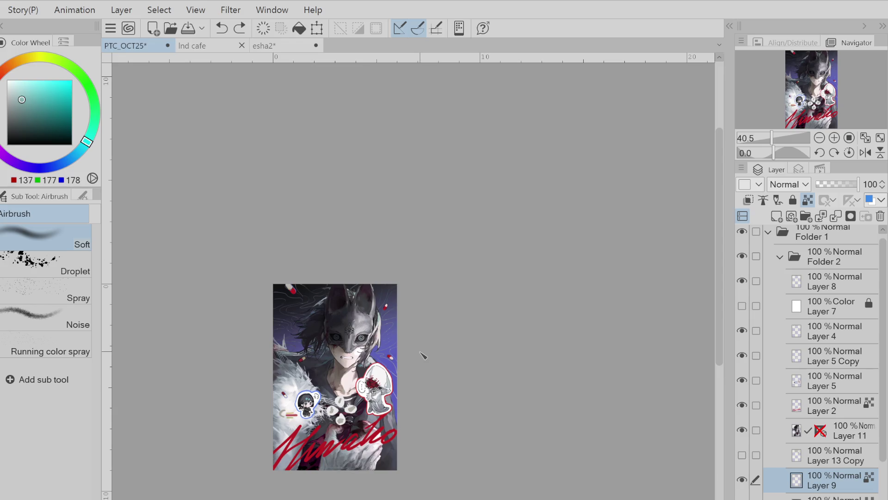
{"action": "left_click", "coordinate": [826, 497]}
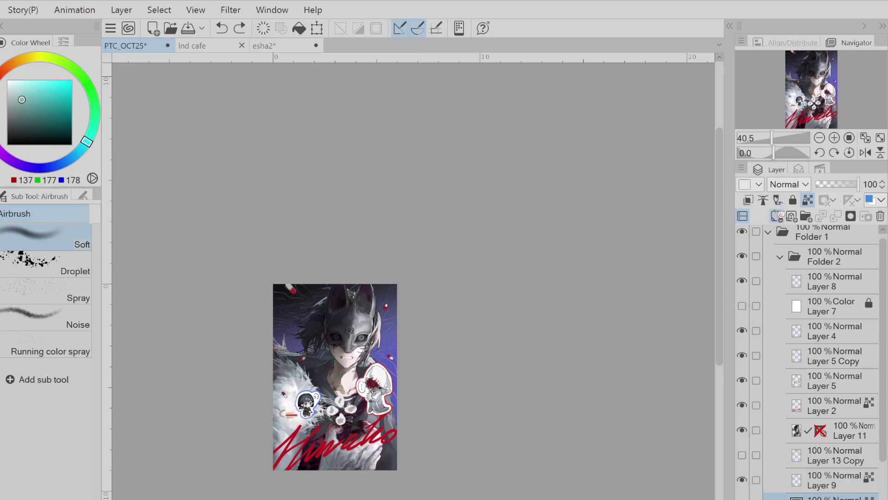
{"action": "left_click", "coordinate": [286, 303], "text": "alt"}
{"action": "key", "text": "g"}
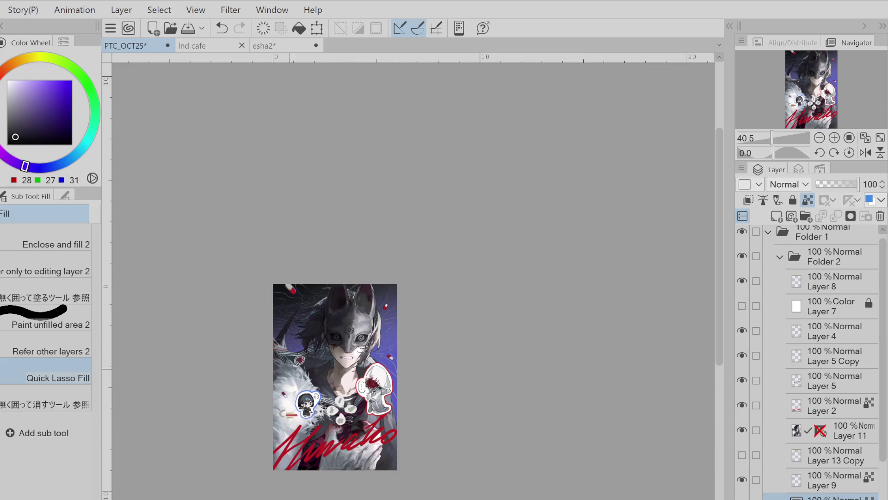
{"action": "key", "text": "b"}
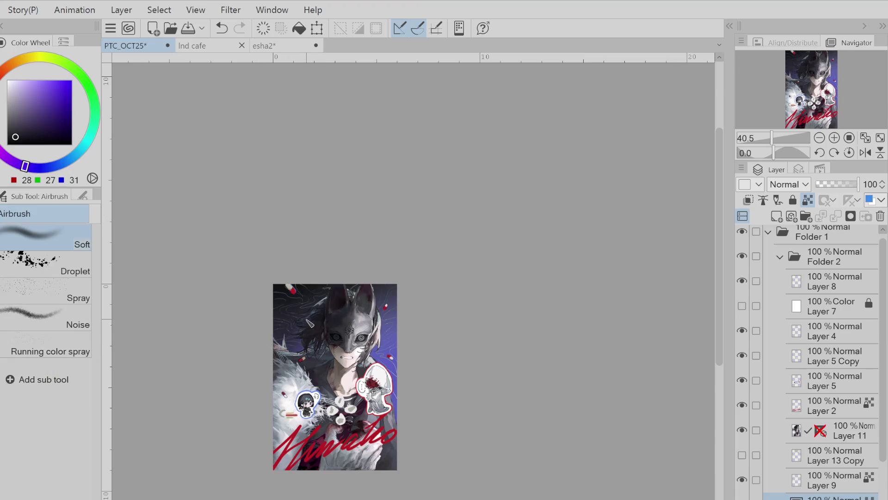
{"action": "key", "text": "ctrl+z"}
{"action": "key", "text": "ctrl+z"}
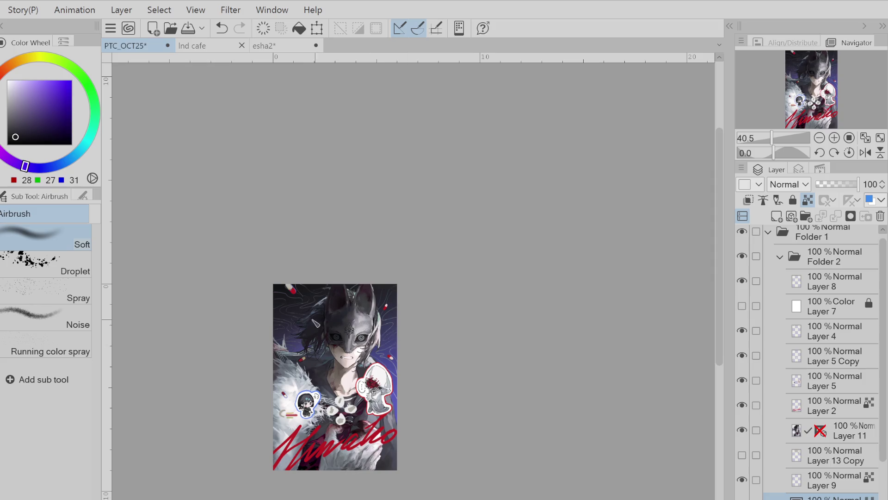
Try blue, dark muted and cyan test strokes, undo them, and pick a light grey (229, 229, 229)
{"action": "left_click", "coordinate": [57, 160]}
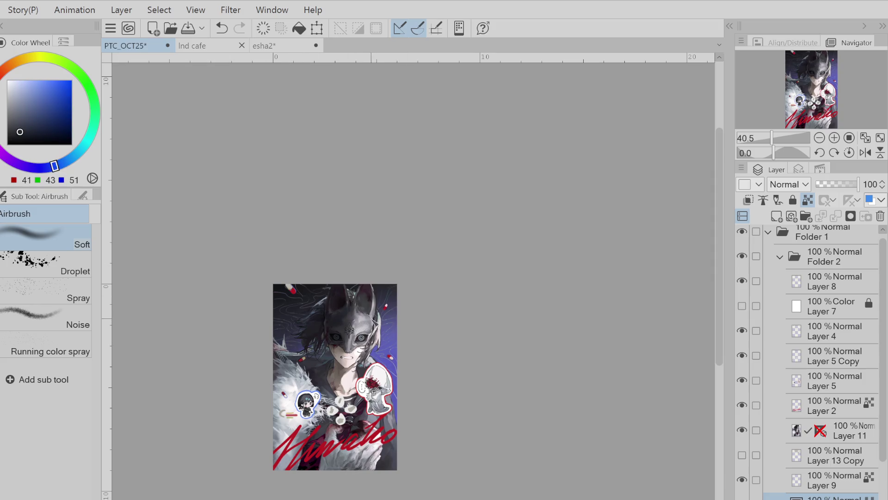
{"action": "left_click", "coordinate": [32, 120]}
{"action": "key", "text": "ctrl+y"}
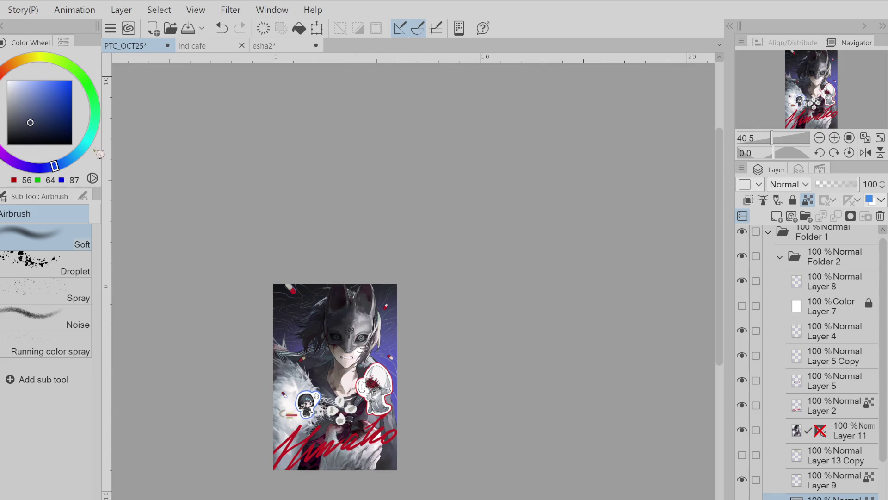
{"action": "left_click", "coordinate": [89, 138]}
{"action": "key", "text": "ctrl+z"}
{"action": "key", "text": "ctrl+y"}
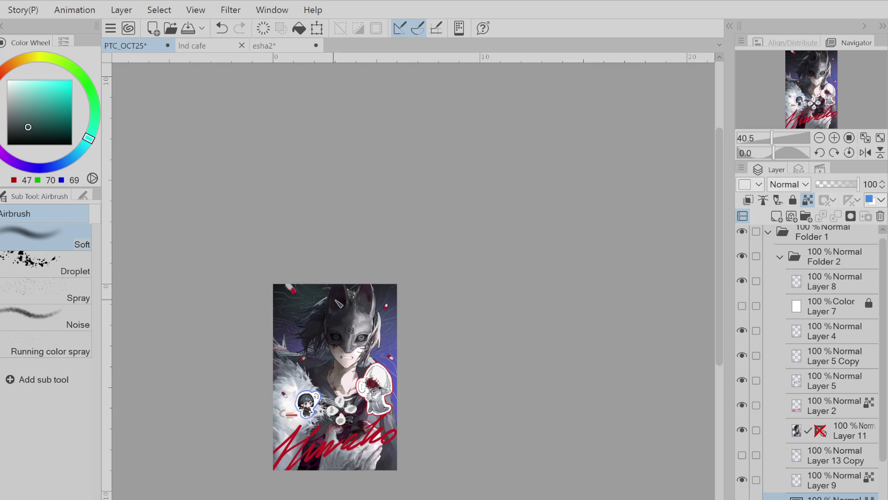
{"action": "key", "text": "ctrl+z"}
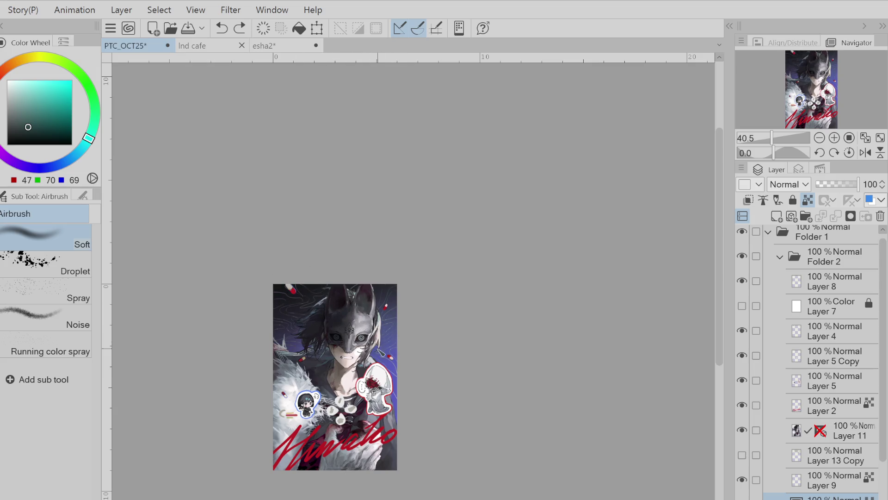
{"action": "left_click", "coordinate": [373, 358], "text": "alt"}
Paint white into the artwork's upper-left corner with the pen, then sample the backdrop blue
{"action": "key", "text": "g"}
{"action": "key", "text": "p"}
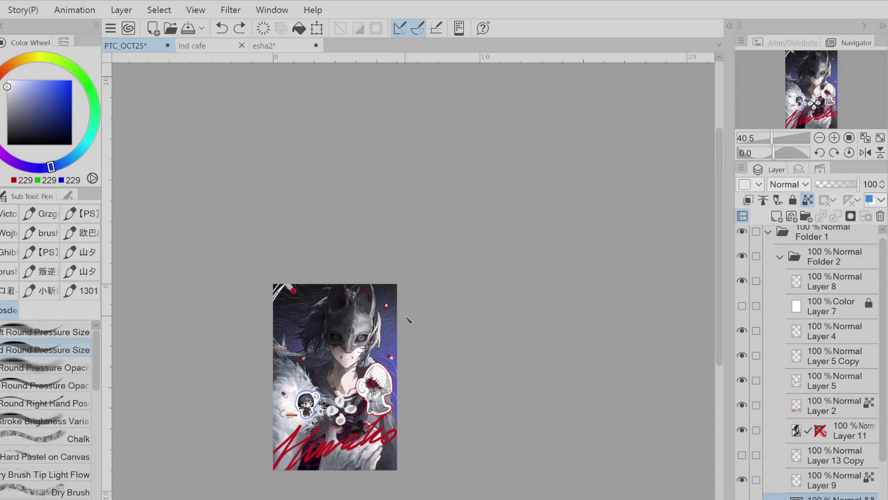
{"action": "mouse_move", "coordinate": [290, 284]}
{"action": "left_mouse_down"}
{"action": "mouse_move", "coordinate": [274, 345]}
{"action": "mouse_move", "coordinate": [276, 316]}
{"action": "left_mouse_up"}
{"action": "left_click_drag", "start_coordinate": [306, 284], "coordinate": [274, 345]}
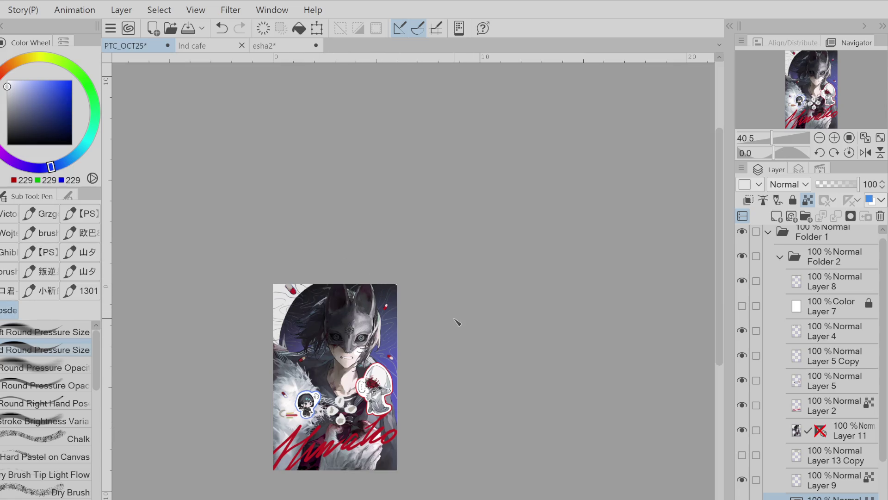
{"action": "key", "text": "ctrl+z"}
{"action": "left_click_drag", "start_coordinate": [303, 314], "coordinate": [393, 352]}
Mix a muted brownish grey (139, 120, 118) from red and soft pink
{"action": "left_click", "coordinate": [3, 93]}
{"action": "left_click", "coordinate": [28, 91]}
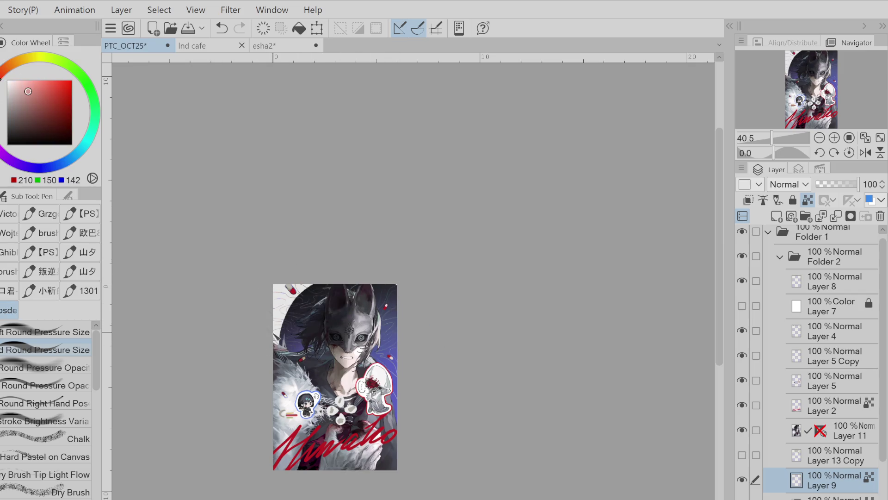
{"action": "left_click", "coordinate": [21, 114]}
{"action": "key", "text": "j"}
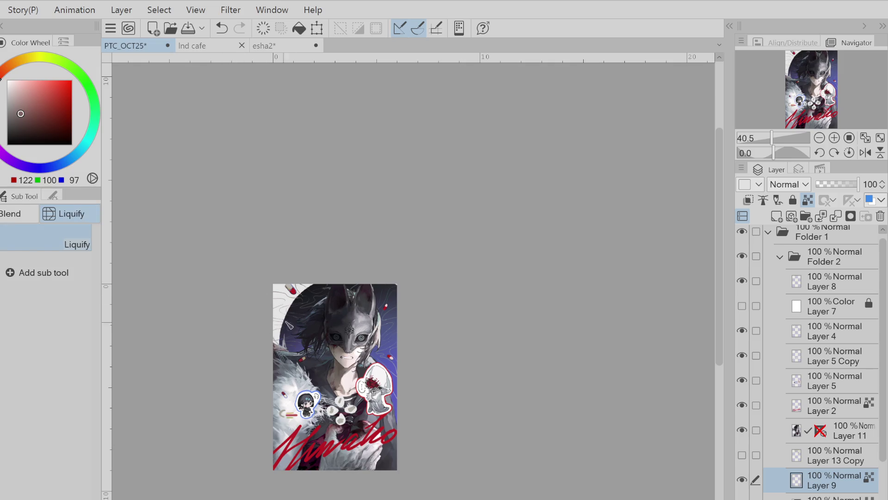
{"action": "key", "text": "p"}
Alternate between eraser and pen, sampling a muted artwork colour and comparing strokes with undo and redo
{"action": "scroll", "coordinate": [286, 300], "scroll_direction": "up", "scroll_amount": 5}
{"action": "key", "text": "e"}
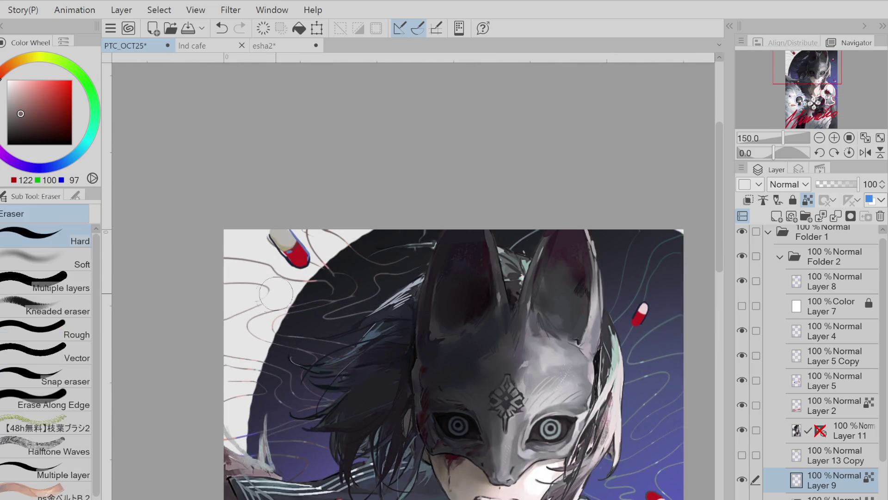
{"action": "key", "text": "p"}
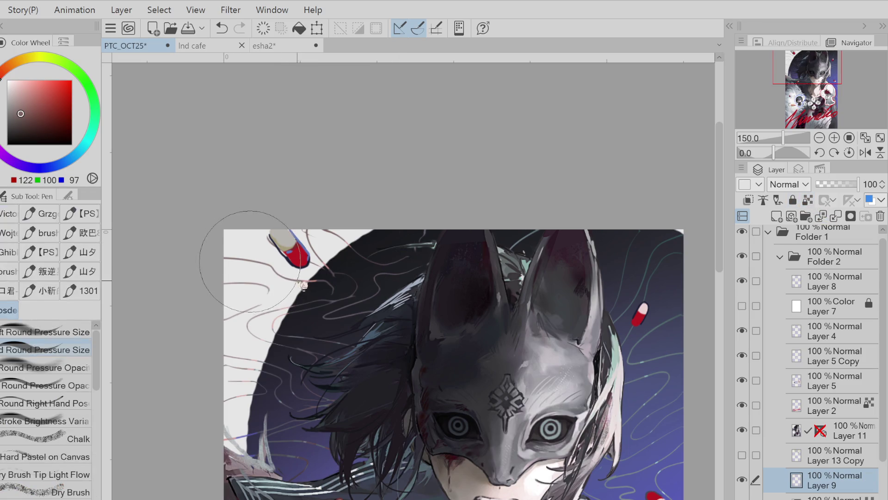
{"action": "key", "text": "e"}
{"action": "key", "text": "p"}
{"action": "left_click", "coordinate": [308, 235], "text": "alt"}
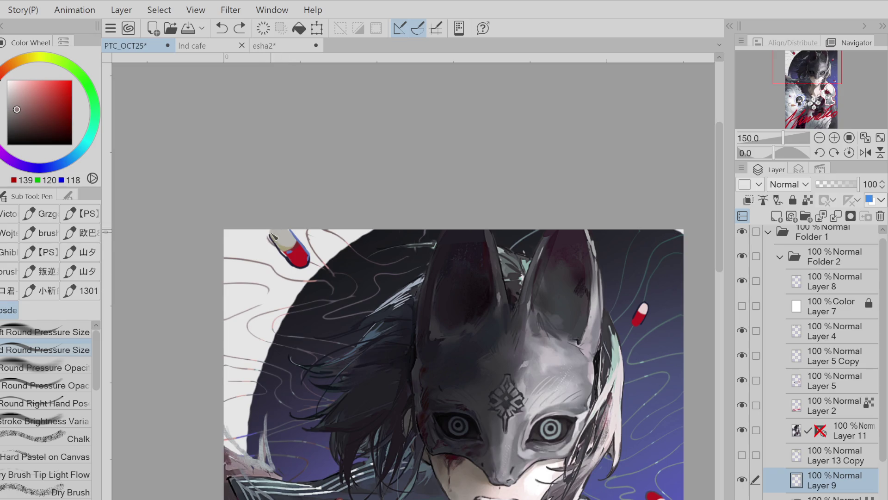
{"action": "key", "text": "ctrl+z"}
{"action": "key", "text": "e"}
{"action": "key", "text": "p"}
{"action": "key", "text": "ctrl+y"}
{"action": "key", "text": "e"}
{"action": "key", "text": "p"}
{"action": "key", "text": "ctrl+z"}
{"action": "key", "text": "ctrl+y"}
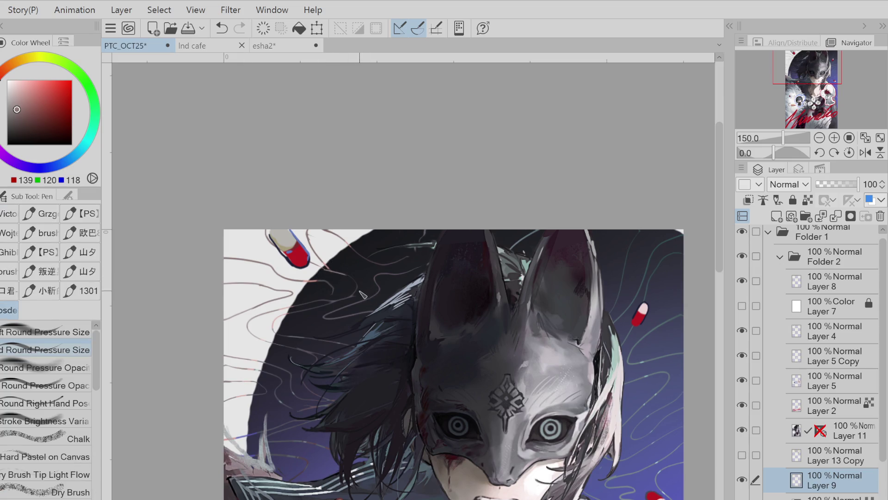
{"action": "scroll", "coordinate": [332, 319], "scroll_direction": "down", "scroll_amount": 3}
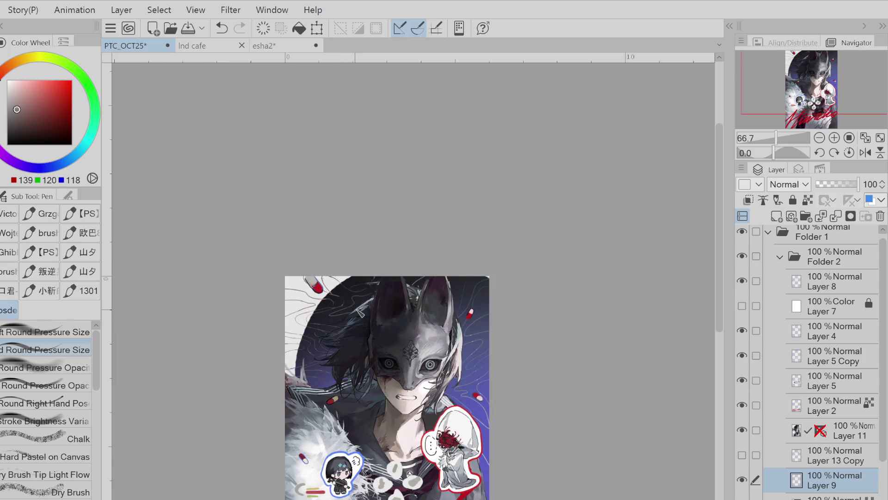
Undo and redo the small top-left stroke several times, leaving it in place
{"action": "key", "text": "ctrl+z"}
{"action": "key", "text": "ctrl+y"}
{"action": "key", "text": "ctrl+z"}
{"action": "key", "text": "ctrl+y"}
{"action": "key", "text": "ctrl+z"}
{"action": "key", "text": "ctrl+y"}
{"action": "key", "text": "ctrl+z"}
{"action": "key", "text": "ctrl+y"}
Hide Layer 4's red pill details, zoom out, and mirror the canvas horizontally
{"action": "scroll", "coordinate": [260, 397], "scroll_direction": "down", "scroll_amount": 2}
{"action": "left_click_drag", "start_coordinate": [324, 389], "coordinate": [370, 386]}
{"action": "scroll", "coordinate": [421, 384], "scroll_direction": "up", "scroll_amount": 1}
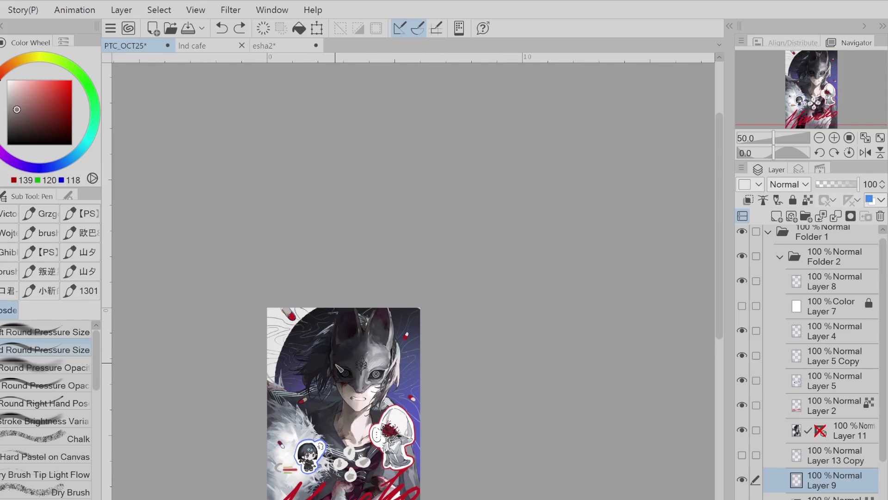
{"action": "left_click", "coordinate": [742, 331]}
{"action": "key", "text": "ctrl+minus"}
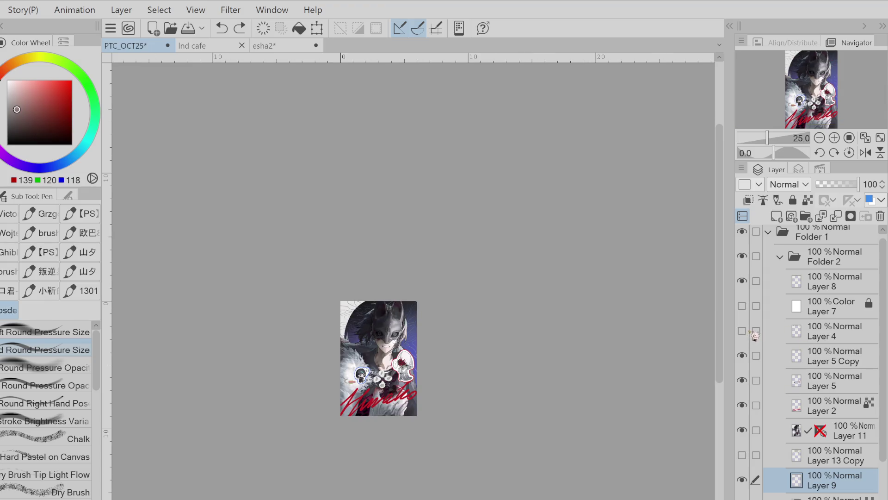
{"action": "left_click", "coordinate": [864, 153]}
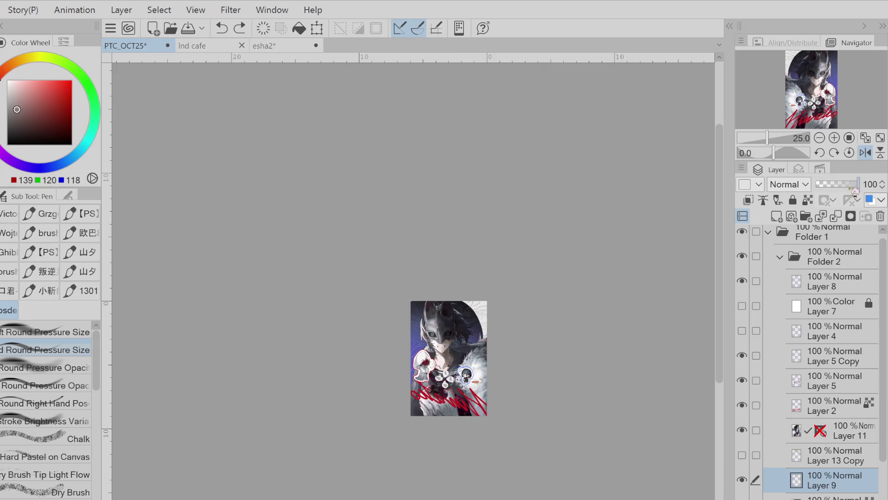
On the layer below Layer 9, switch to Fill and sample the near-black (26, 27, 31) hair colour
{"action": "left_click", "coordinate": [832, 498]}
{"action": "key", "text": "g"}
{"action": "left_click", "coordinate": [472, 308], "text": "alt"}
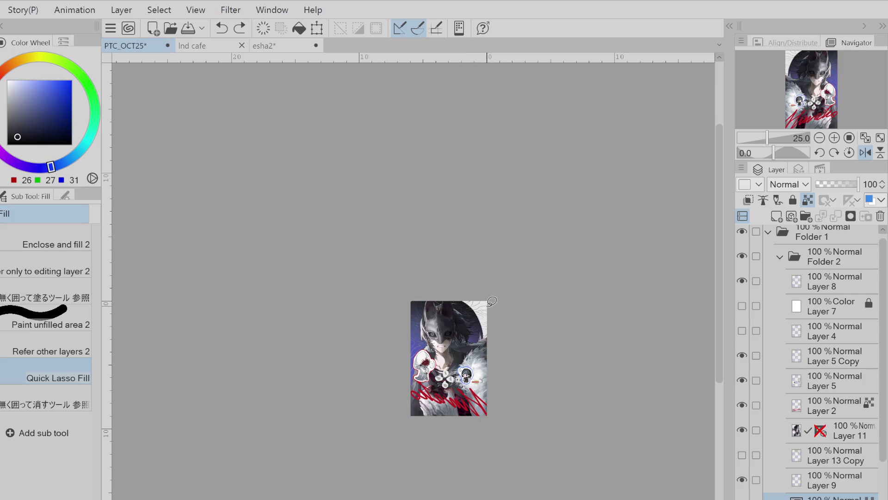
Sample the dark hair colour and set fills to the editing layer with Layer 9 as reference
{"action": "scroll", "coordinate": [485, 308], "scroll_direction": "up", "scroll_amount": 3}
{"action": "left_click", "coordinate": [477, 319], "text": "alt"}
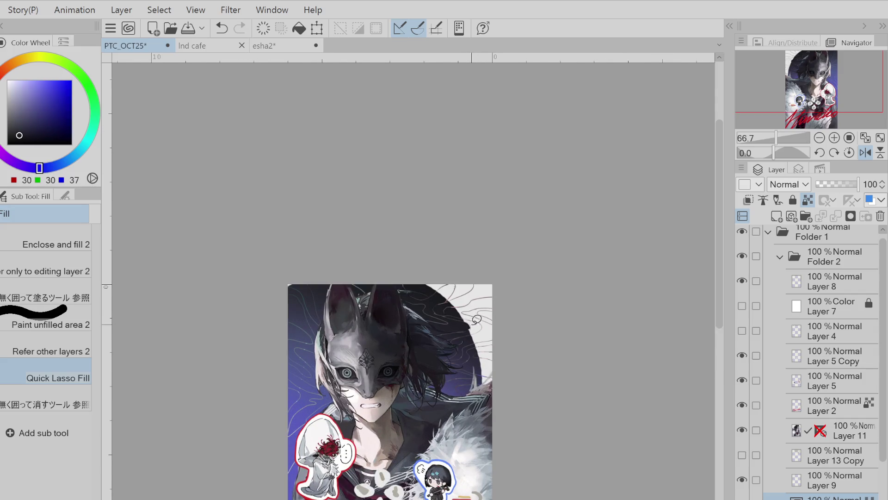
{"action": "left_click", "coordinate": [33, 274]}
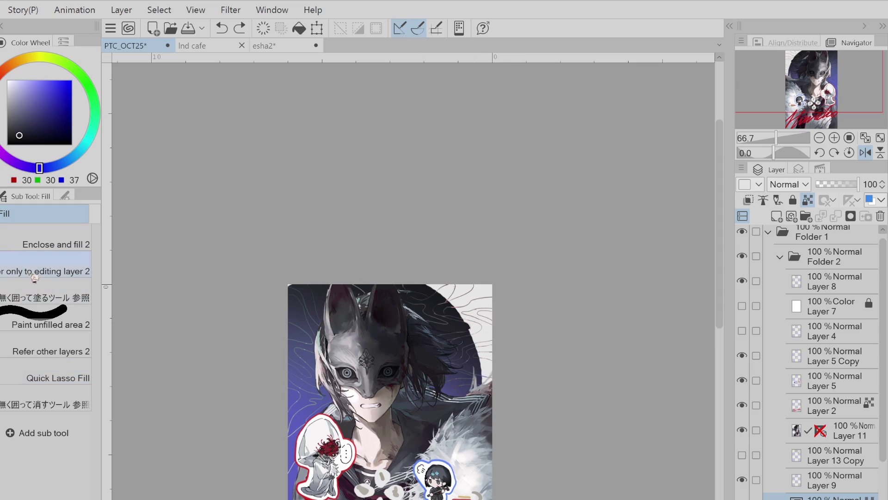
{"action": "left_click", "coordinate": [828, 480]}
{"action": "left_click", "coordinate": [763, 200]}
Try filling dark strands beside the hair on the layer below Layer 9, then undo them
{"action": "key", "text": "alt+bracketleft"}
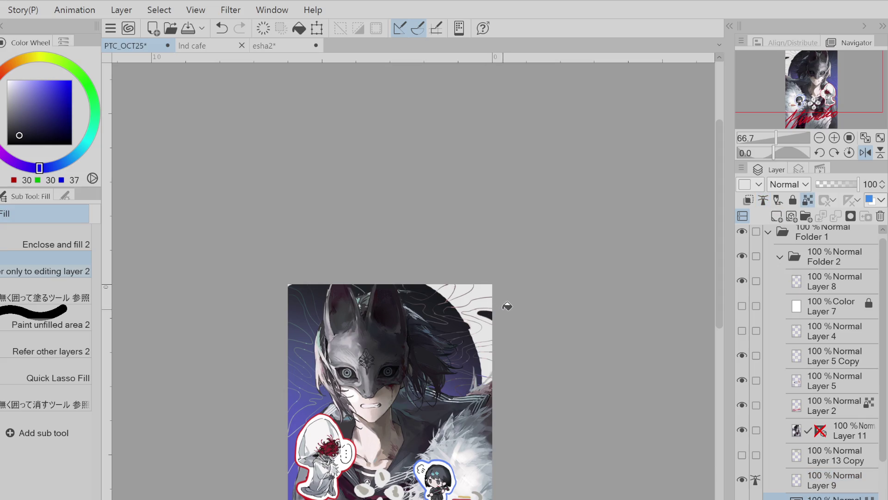
{"action": "left_click", "coordinate": [486, 333], "text": "alt"}
{"action": "left_click", "coordinate": [489, 339]}
{"action": "left_click", "coordinate": [490, 357]}
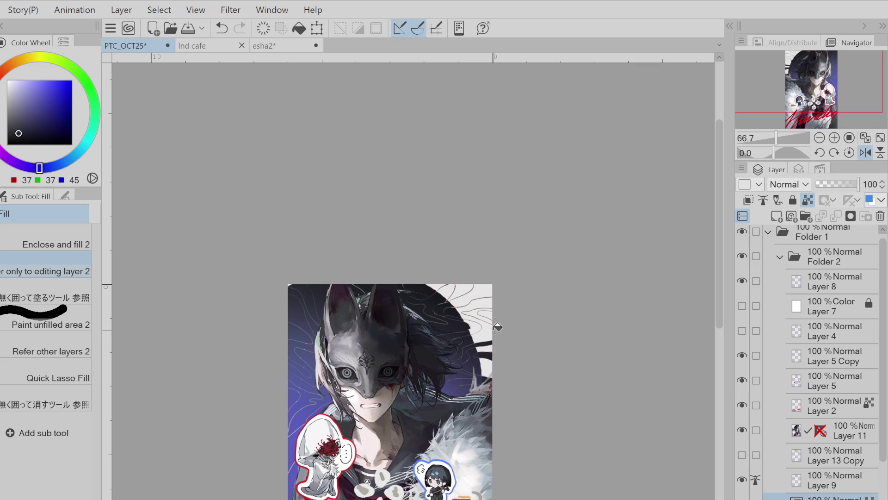
{"action": "key", "text": "ctrl+z"}
{"action": "left_click", "coordinate": [447, 284], "text": "alt"}
{"action": "key", "text": "ctrl+z"}
Resample the dark hair colour and return the canvas to its unmirrored orientation
{"action": "key", "text": "p"}
{"action": "left_click", "coordinate": [447, 284], "text": "alt"}
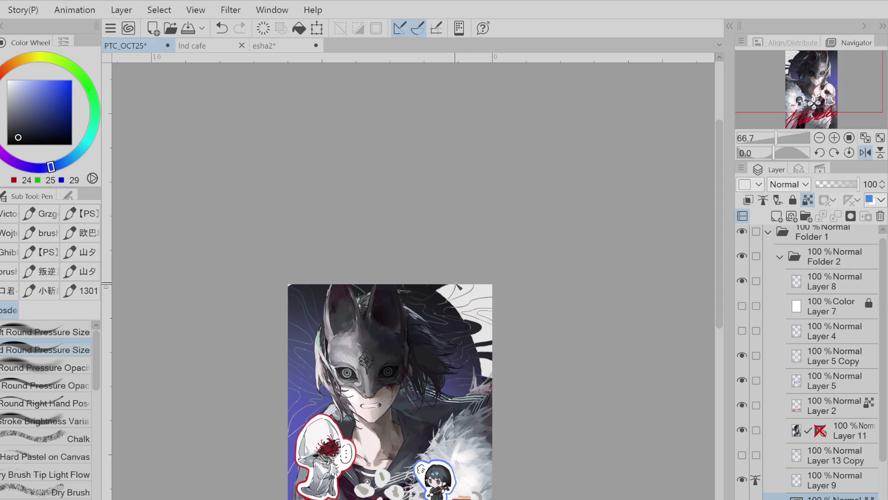
{"action": "key", "text": "g"}
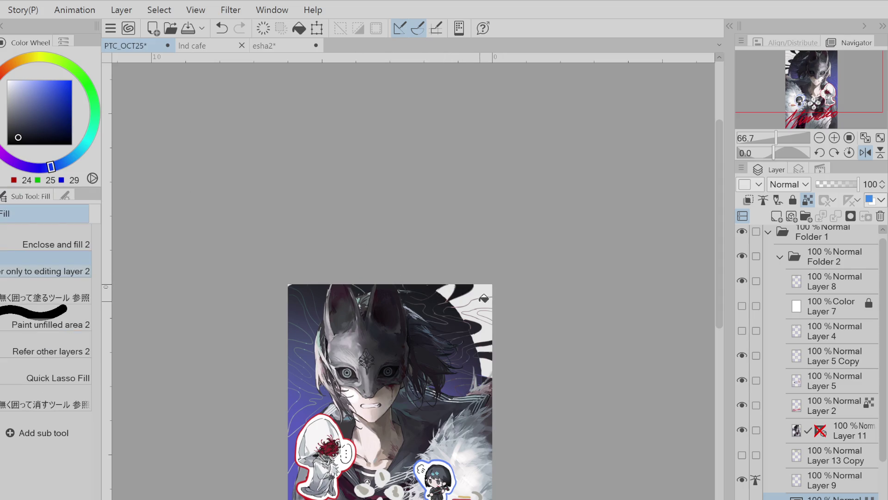
{"action": "scroll", "coordinate": [513, 306], "scroll_direction": "down", "scroll_amount": 1}
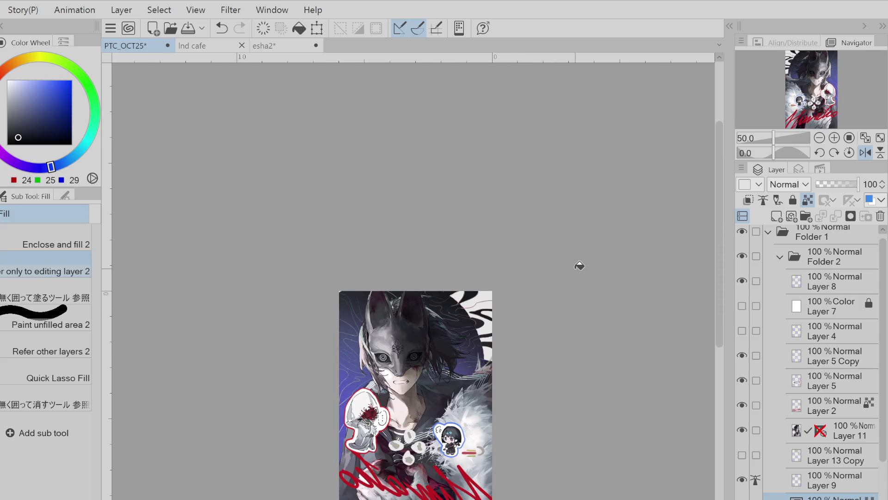
{"action": "left_click", "coordinate": [866, 153]}
Try dark and light hair strands in the top-left white area, then undo them
{"action": "key", "text": "p"}
{"action": "mouse_move", "coordinate": [353, 300]}
{"action": "left_mouse_down"}
{"action": "mouse_move", "coordinate": [336, 316]}
{"action": "mouse_move", "coordinate": [368, 323]}
{"action": "mouse_move", "coordinate": [339, 337]}
{"action": "mouse_move", "coordinate": [379, 354]}
{"action": "mouse_move", "coordinate": [365, 329]}
{"action": "mouse_move", "coordinate": [391, 303]}
{"action": "mouse_move", "coordinate": [351, 296]}
{"action": "mouse_move", "coordinate": [332, 313]}
{"action": "left_mouse_up"}
{"action": "key", "text": "ctrl+z"}
{"action": "key", "text": "ctrl+z"}
{"action": "key", "text": "ctrl+z"}
{"action": "left_click", "coordinate": [356, 338], "text": "alt"}
{"action": "left_click", "coordinate": [379, 301], "text": "alt"}
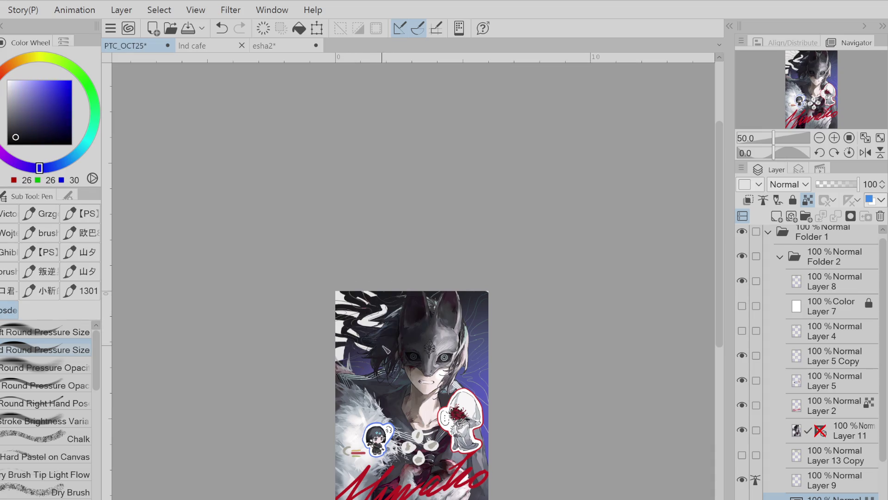
{"action": "key", "text": "ctrl+z"}
{"action": "key", "text": "ctrl+z"}
{"action": "key", "text": "ctrl+z"}
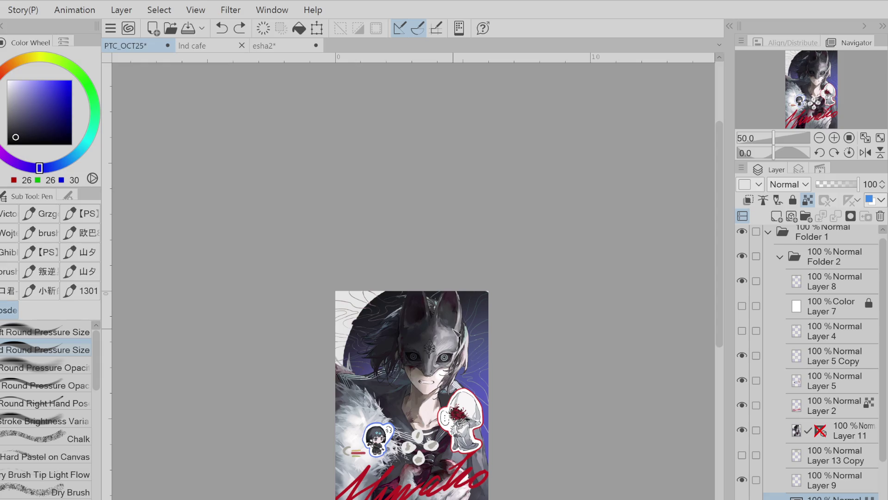
{"action": "left_click", "coordinate": [833, 479]}
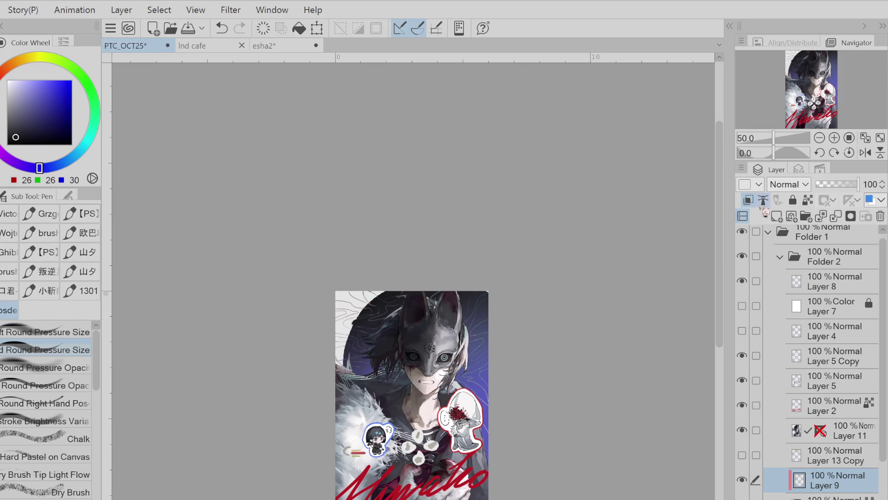
{"action": "key", "text": "ctrl+z"}
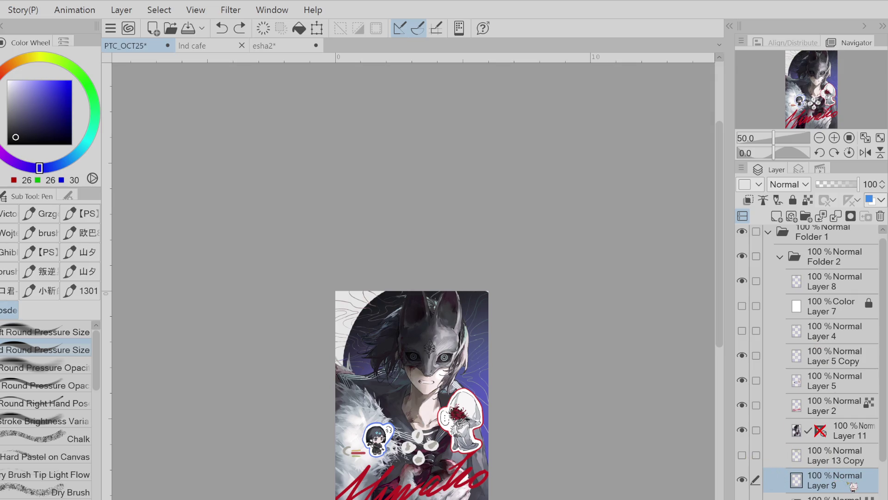
{"action": "key", "text": "e"}
{"action": "left_click", "coordinate": [854, 219]}
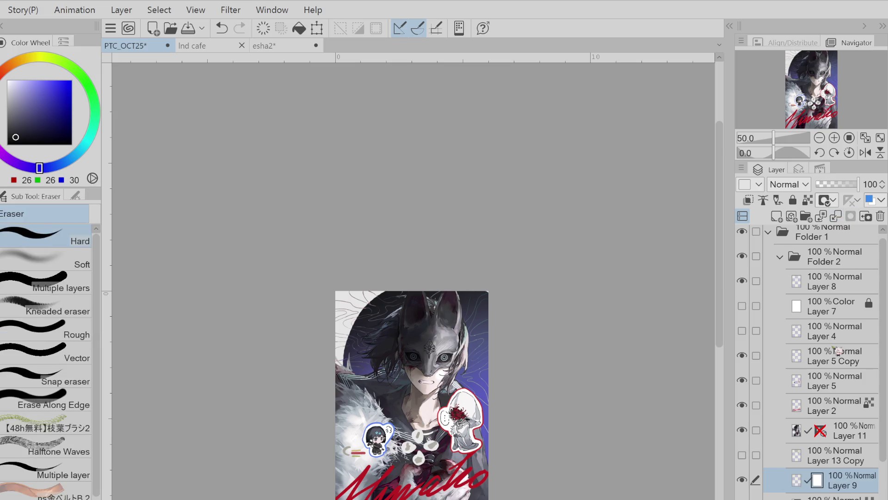
{"action": "key", "text": "ctrl+z"}
{"action": "left_click_drag", "start_coordinate": [344, 330], "coordinate": [337, 343]}
{"action": "key", "text": "alt+bracketleft"}
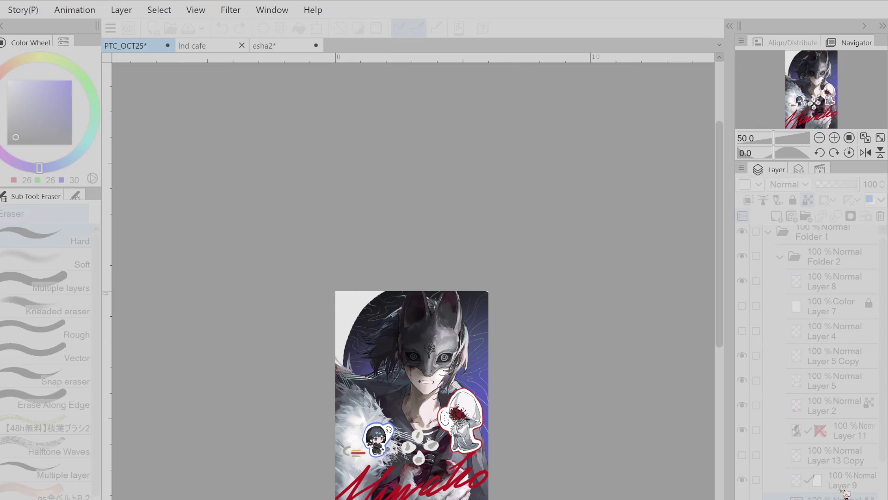
{"action": "left_click_drag", "start_coordinate": [496, 317], "coordinate": [439, 223]}
{"action": "scroll", "coordinate": [468, 295], "scroll_direction": "down", "scroll_amount": 1}
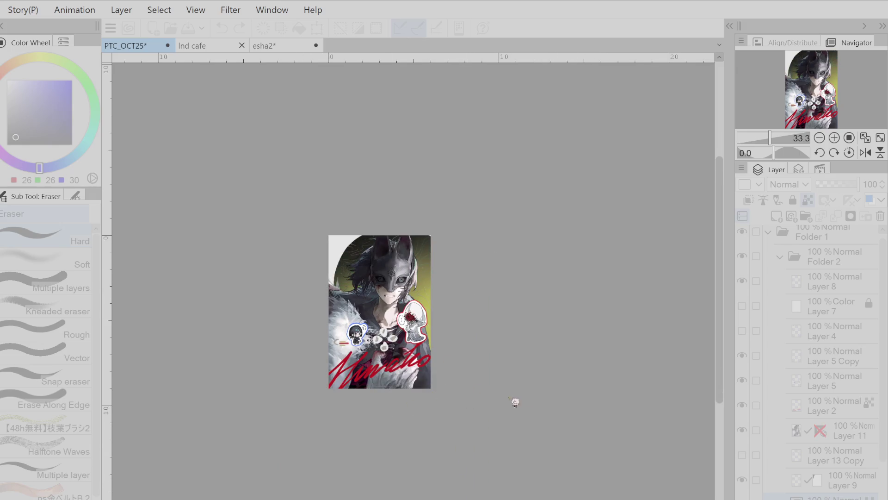
{"action": "scroll", "coordinate": [598, 393], "scroll_direction": "down", "scroll_amount": 3}
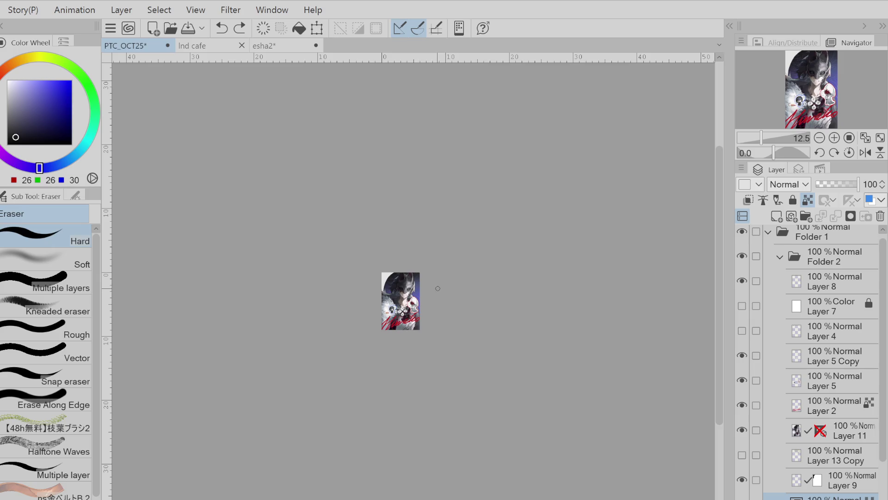
{"action": "left_click", "coordinate": [397, 317], "text": "alt"}
{"action": "left_click", "coordinate": [397, 317], "text": "alt"}
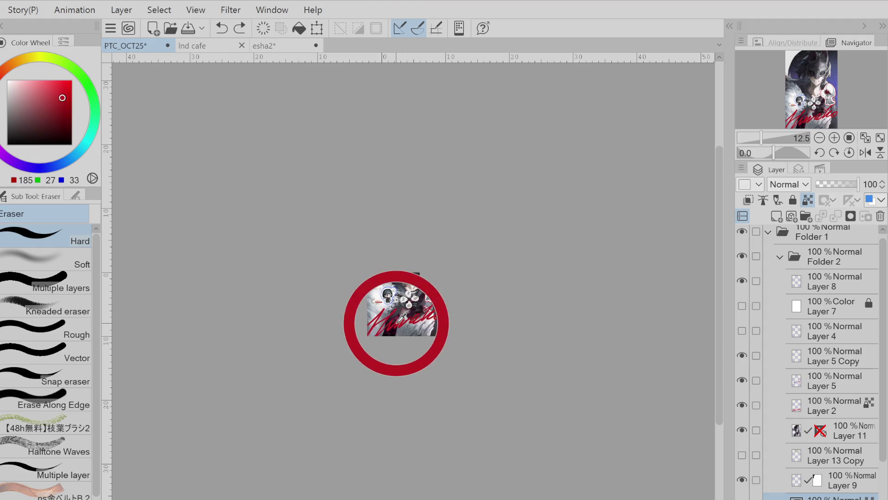
{"action": "key", "text": "p"}
{"action": "left_click_drag", "start_coordinate": [388, 277], "coordinate": [383, 294]}
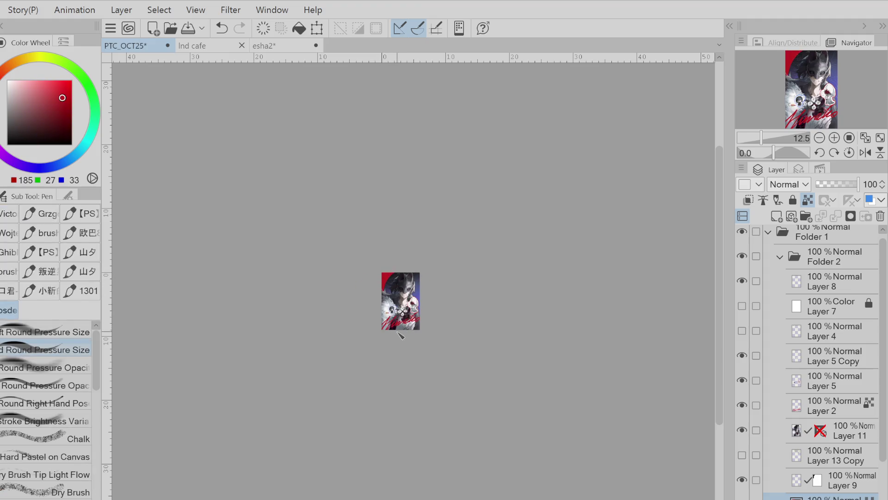
{"action": "key", "text": "ctrl+z"}
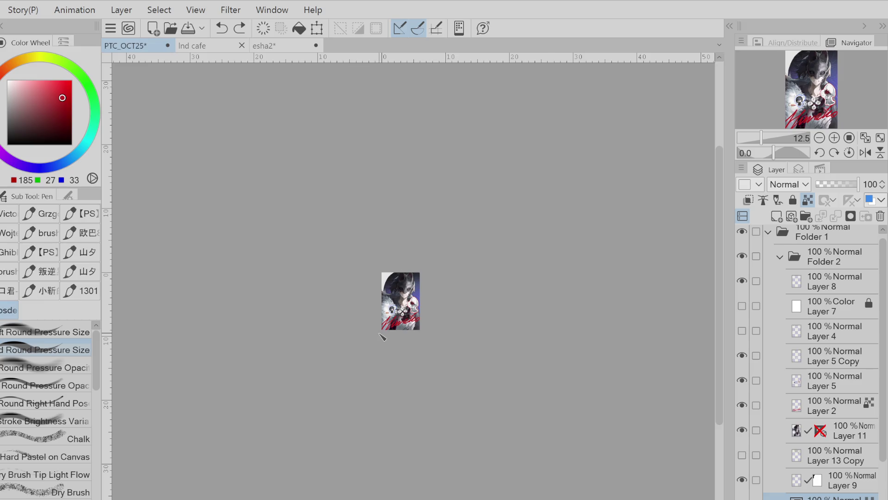
{"action": "scroll", "coordinate": [382, 335], "scroll_direction": "down", "scroll_amount": 1}
{"action": "scroll", "coordinate": [382, 335], "scroll_direction": "up", "scroll_amount": 2}
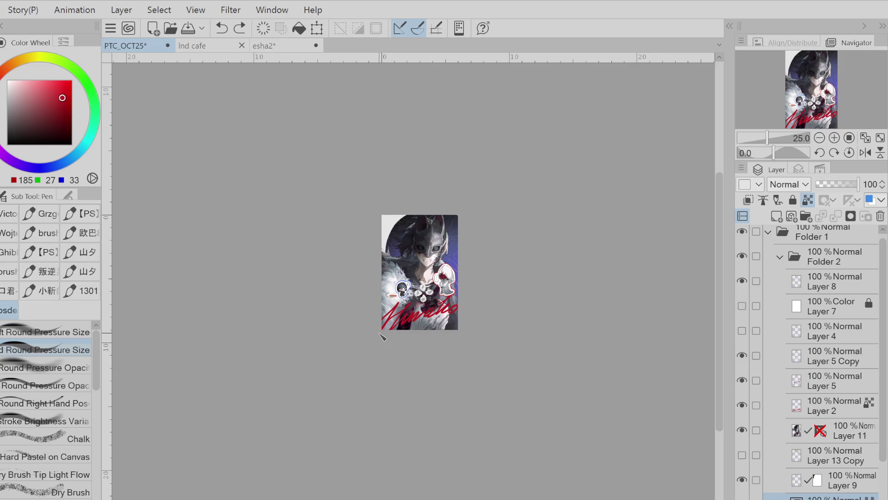
{"action": "key", "text": "ctrl+z"}
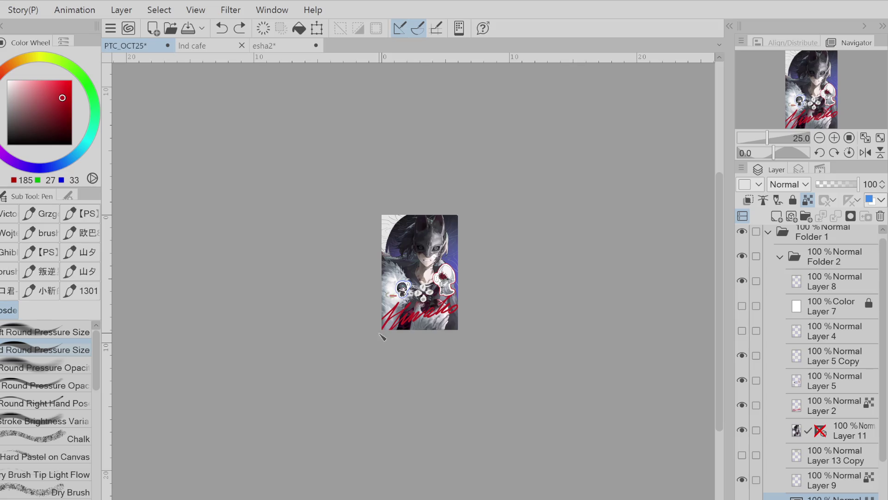
{"action": "left_click", "coordinate": [392, 225], "text": "alt"}
{"action": "mouse_move", "coordinate": [391, 226]}
{"action": "left_mouse_down"}
{"action": "mouse_move", "coordinate": [387, 254]}
{"action": "mouse_move", "coordinate": [407, 217]}
{"action": "left_mouse_up"}
Spray sampled purple over the top-left strokes and dark bluish tone along the right edge
{"action": "key", "text": "b"}
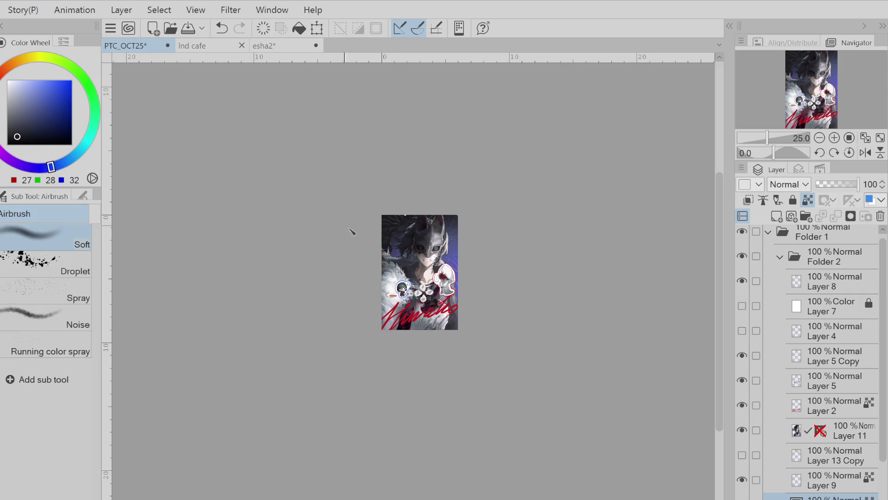
{"action": "left_click", "coordinate": [396, 251], "text": "alt"}
{"action": "left_click_drag", "start_coordinate": [397, 252], "coordinate": [377, 231]}
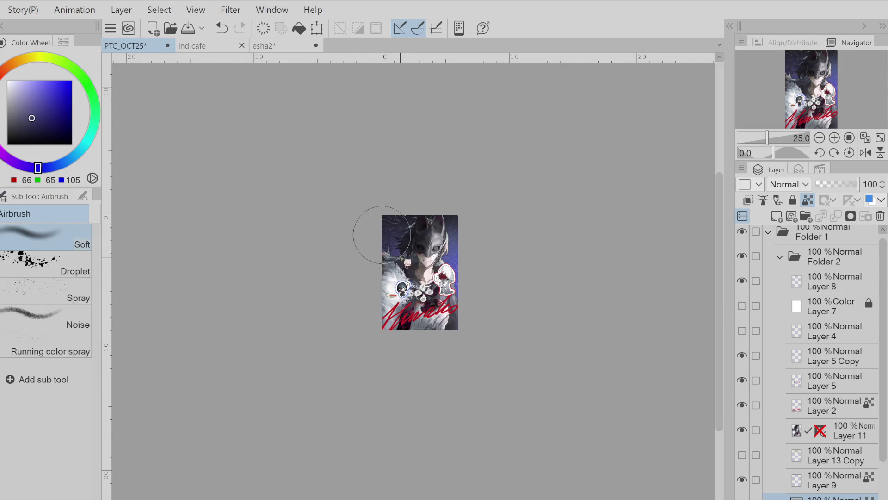
{"action": "left_click", "coordinate": [391, 227], "text": "alt"}
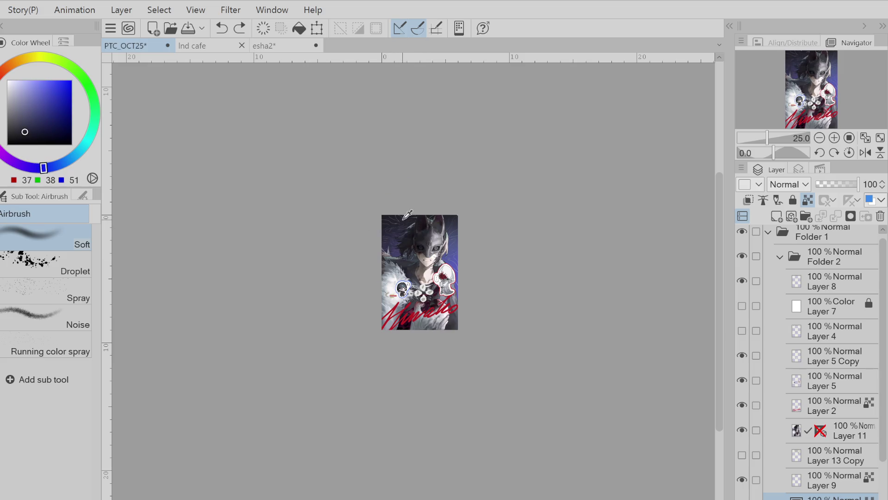
{"action": "left_click_drag", "start_coordinate": [453, 226], "coordinate": [450, 269]}
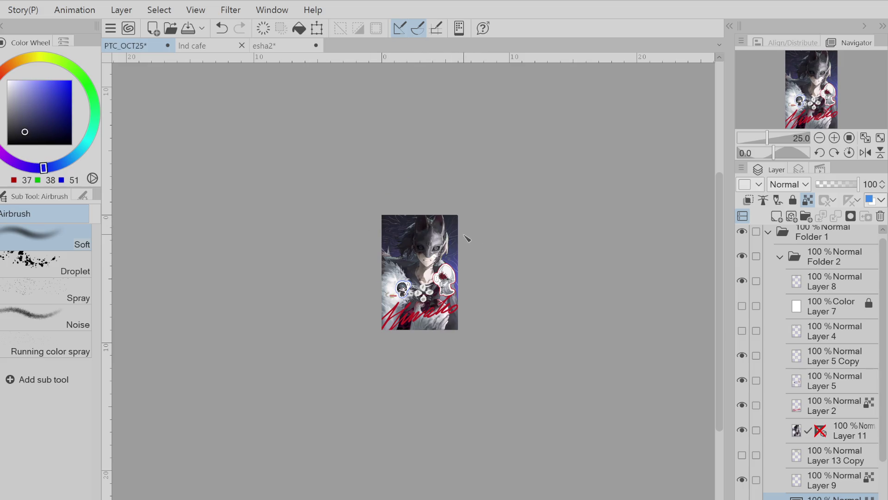
Shift the colour toward cyan-blue, try near-black, then sample teal tones from the artwork
{"action": "left_click", "coordinate": [72, 157]}
{"action": "left_click", "coordinate": [20, 136]}
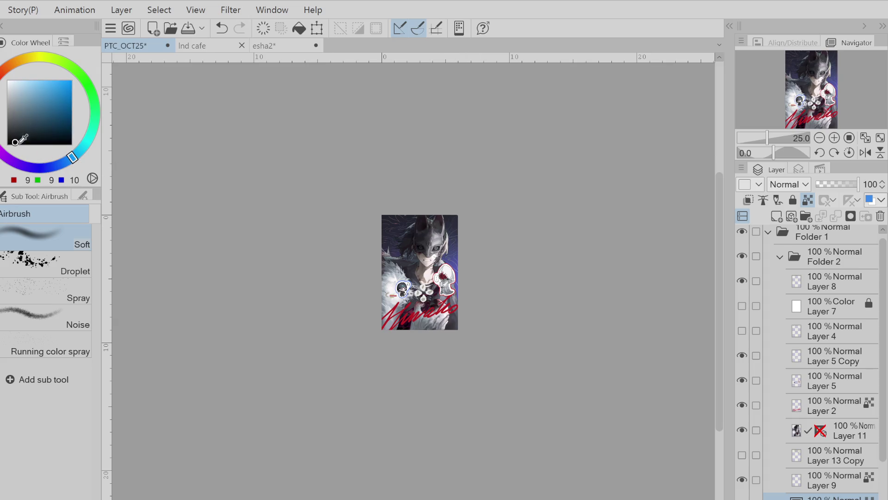
{"action": "left_click", "coordinate": [15, 142]}
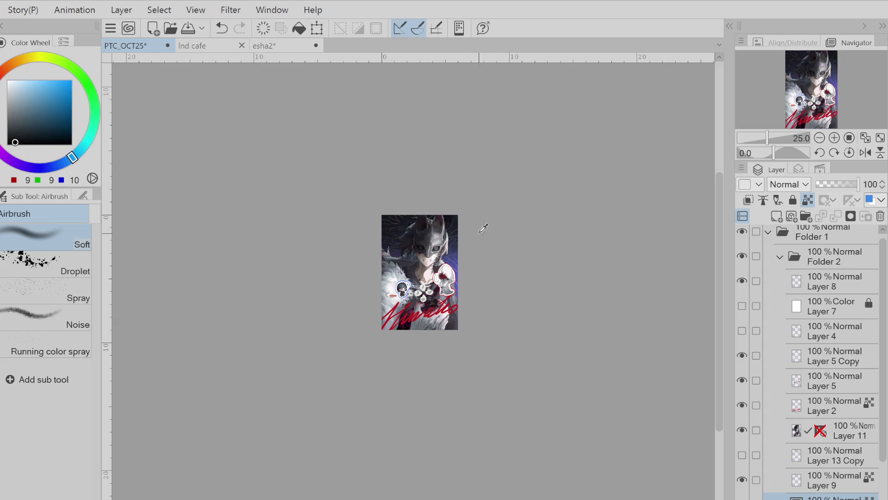
{"action": "left_click", "coordinate": [454, 263], "text": "alt"}
{"action": "left_click", "coordinate": [429, 238], "text": "alt"}
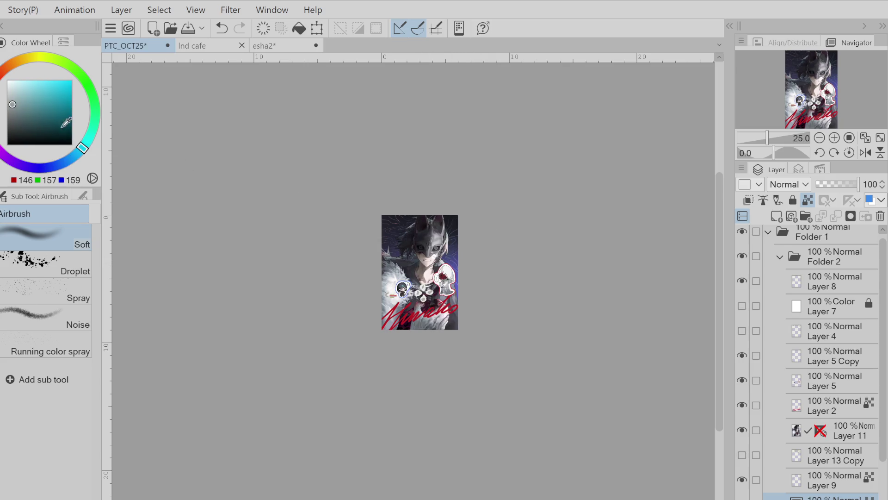
Show Layer 13 Copy's gold strokes and make it the layer to edit
{"action": "scroll", "coordinate": [458, 317], "scroll_direction": "up", "scroll_amount": 2}
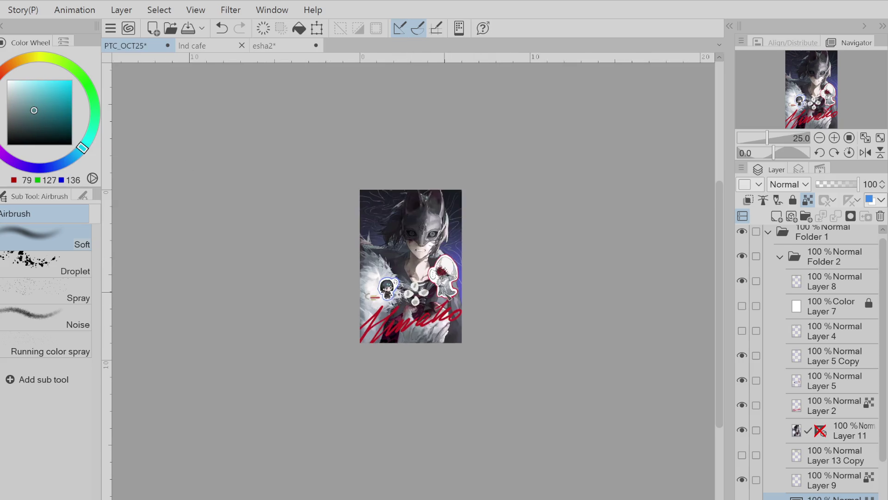
{"action": "scroll", "coordinate": [421, 314], "scroll_direction": "down", "scroll_amount": 2}
{"action": "scroll", "coordinate": [410, 319], "scroll_direction": "up", "scroll_amount": 1}
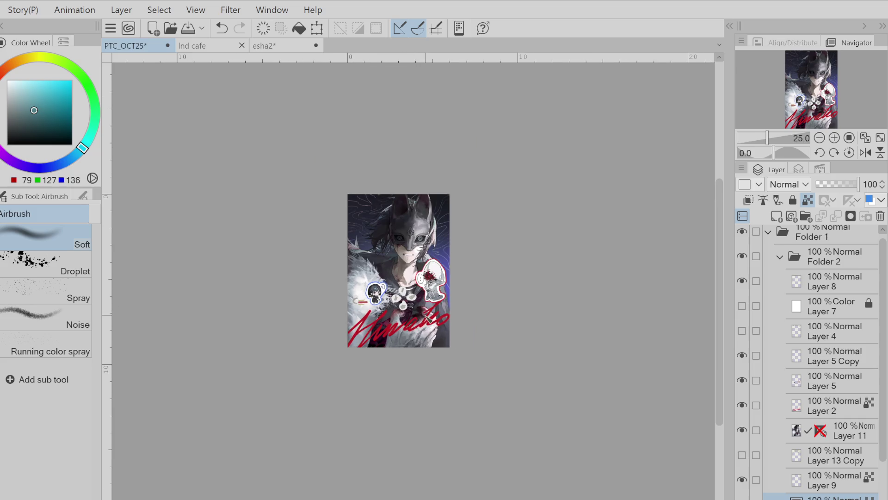
{"action": "scroll", "coordinate": [429, 318], "scroll_direction": "down", "scroll_amount": 1}
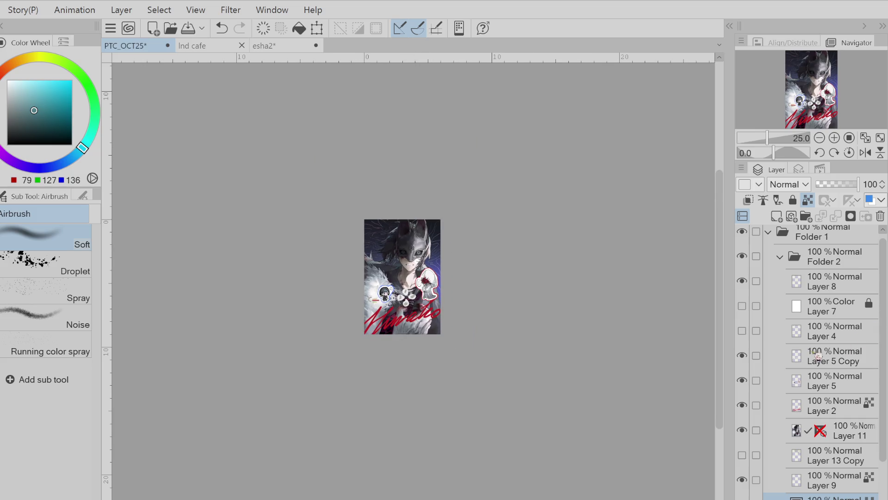
{"action": "left_click", "coordinate": [743, 455]}
{"action": "left_click", "coordinate": [796, 456]}
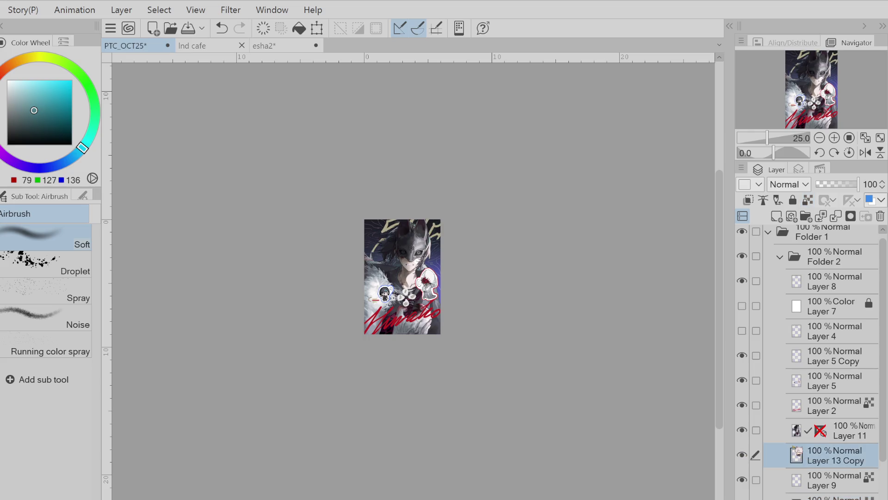
Try and cancel a transform on Layer 13 Copy, then pick up pale khaki (177, 169, 138) from its strokes
{"action": "key", "text": "ctrl+t"}
{"action": "left_click_drag", "start_coordinate": [431, 261], "coordinate": [430, 261]}
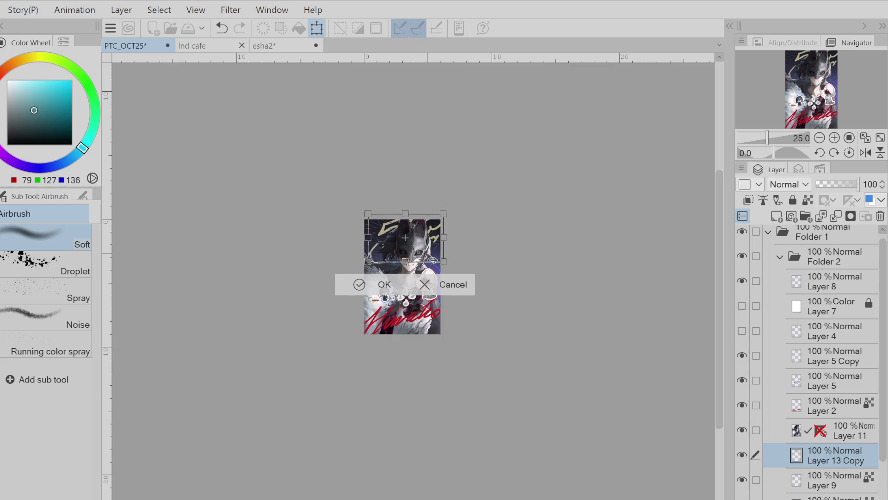
{"action": "left_click", "coordinate": [426, 285]}
{"action": "left_click", "coordinate": [325, 34]}
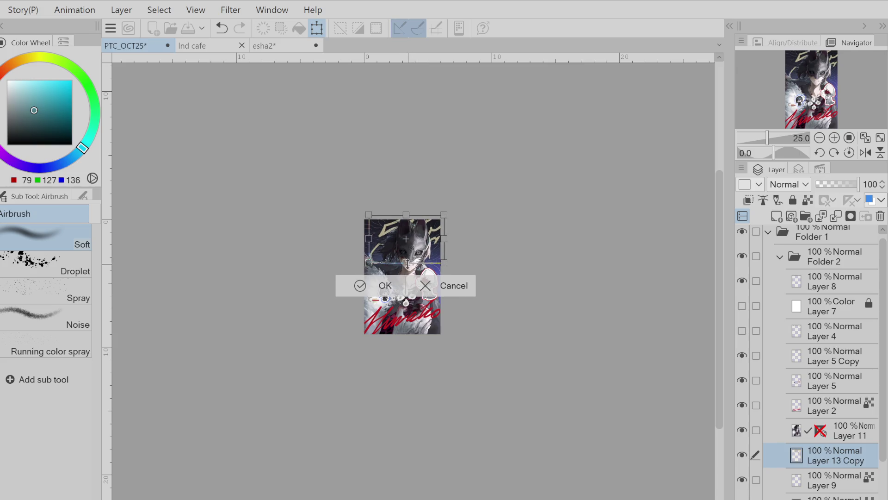
{"action": "key", "text": "Return"}
{"action": "left_click", "coordinate": [388, 232], "text": "alt"}
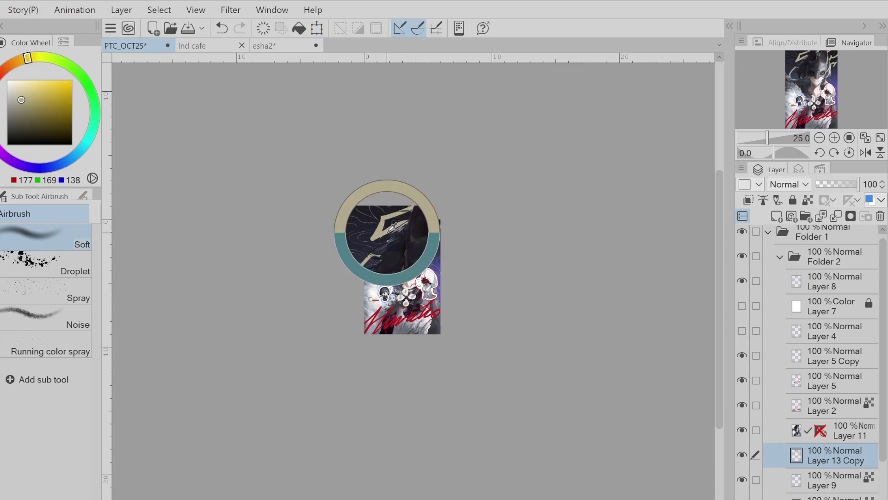
{"action": "key", "text": "e"}
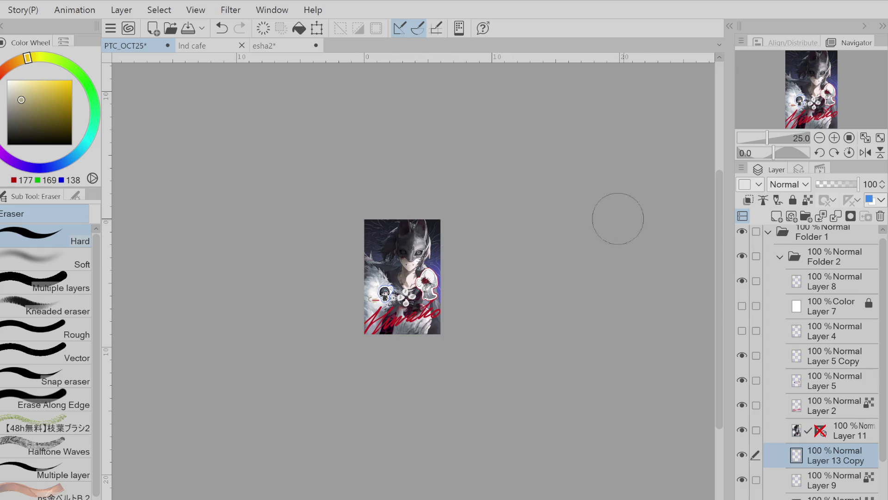
Draw khaki L-shaped, diagonal and zig-zag strokes at the top-left, undoing each attempt
{"action": "scroll", "coordinate": [376, 212], "scroll_direction": "up", "scroll_amount": 1}
{"action": "key", "text": "p"}
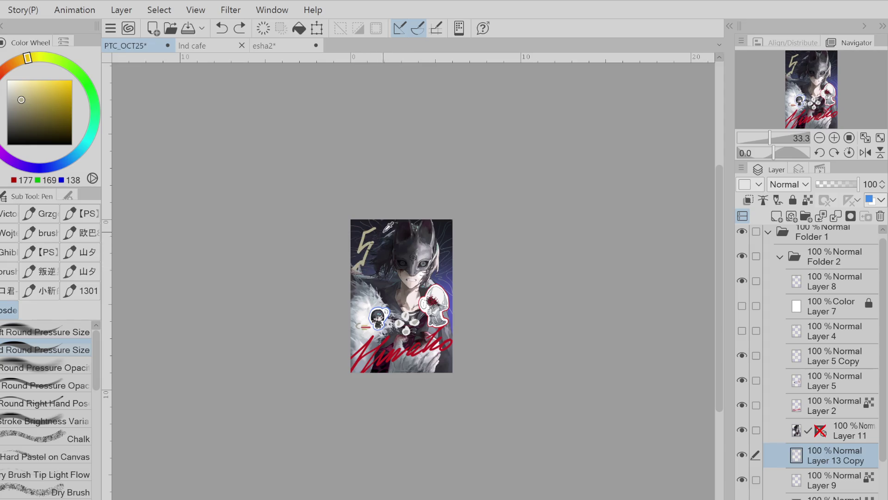
{"action": "key", "text": "ctrl+z"}
{"action": "key", "text": "ctrl+z"}
{"action": "key", "text": "ctrl+z"}
{"action": "left_click_drag", "start_coordinate": [374, 226], "coordinate": [369, 247]}
{"action": "key", "text": "ctrl+z"}
{"action": "key", "text": "ctrl+z"}
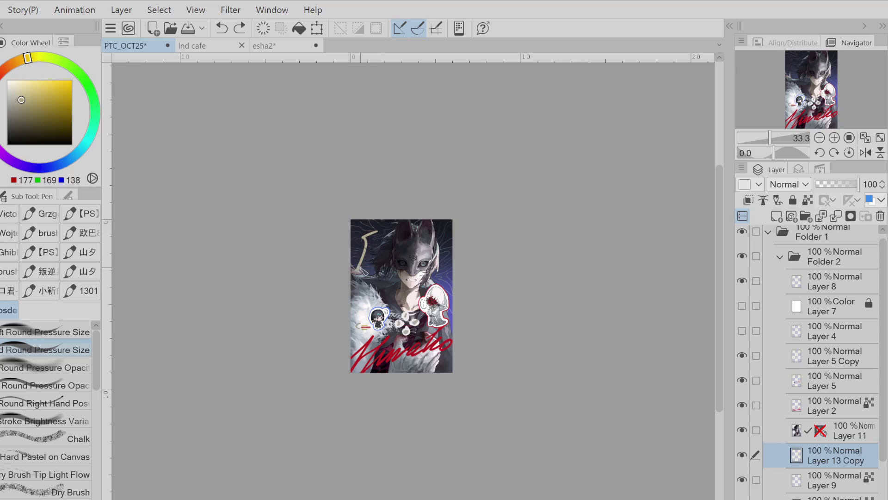
{"action": "key", "text": "ctrl+z"}
{"action": "mouse_move", "coordinate": [381, 227]}
{"action": "left_mouse_down"}
{"action": "mouse_move", "coordinate": [370, 238]}
{"action": "mouse_move", "coordinate": [379, 250]}
{"action": "left_mouse_up"}
{"action": "key", "text": "ctrl+z"}
{"action": "key", "text": "ctrl+z"}
{"action": "key", "text": "ctrl+z"}
{"action": "key", "text": "ctrl+z"}
{"action": "key", "text": "ctrl+z"}
{"action": "left_click_drag", "start_coordinate": [355, 272], "coordinate": [380, 234]}
{"action": "key", "text": "ctrl+z"}
{"action": "key", "text": "ctrl+z"}
{"action": "mouse_move", "coordinate": [358, 268]}
{"action": "left_mouse_down"}
{"action": "mouse_move", "coordinate": [377, 262]}
{"action": "mouse_move", "coordinate": [366, 276]}
{"action": "mouse_move", "coordinate": [386, 245]}
{"action": "left_mouse_up"}
{"action": "key", "text": "ctrl+z"}
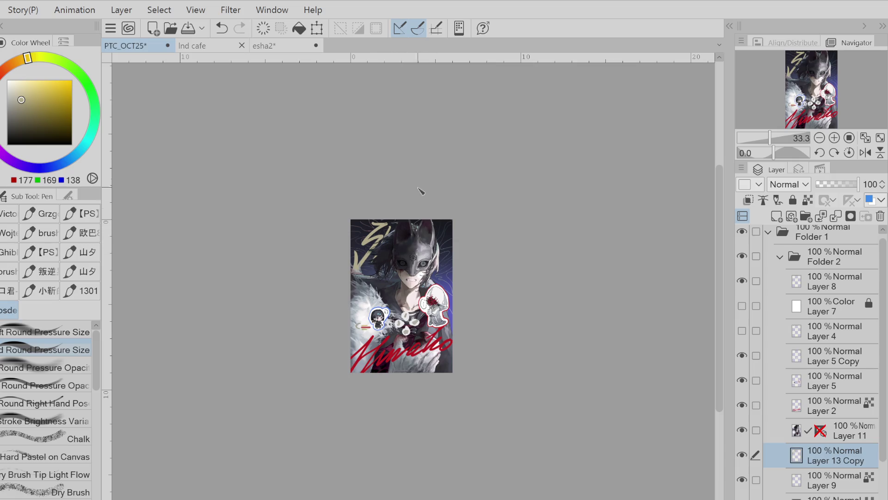
Try rotating and enlarging the khaki lettering, then cancel the transform
{"action": "left_click", "coordinate": [316, 28]}
{"action": "mouse_move", "coordinate": [388, 272]}
{"action": "left_mouse_down"}
{"action": "mouse_move", "coordinate": [430, 273]}
{"action": "mouse_move", "coordinate": [444, 264]}
{"action": "mouse_move", "coordinate": [440, 255]}
{"action": "left_mouse_up"}
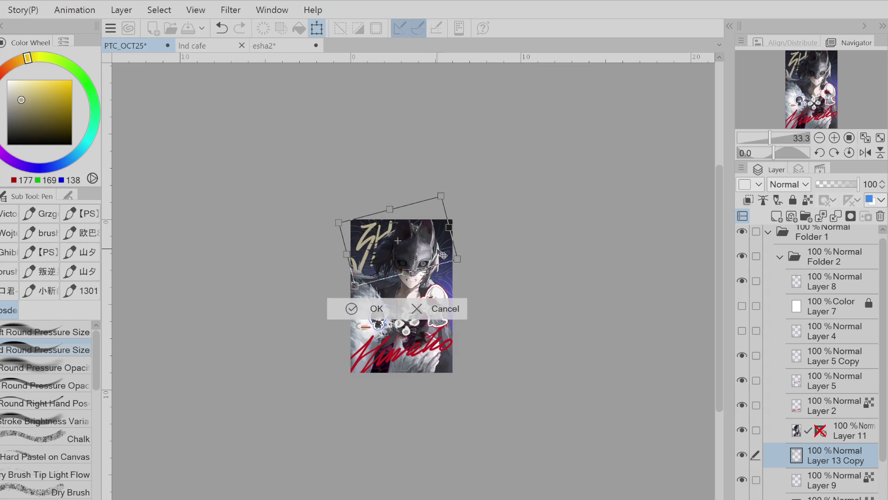
{"action": "left_click", "coordinate": [438, 300]}
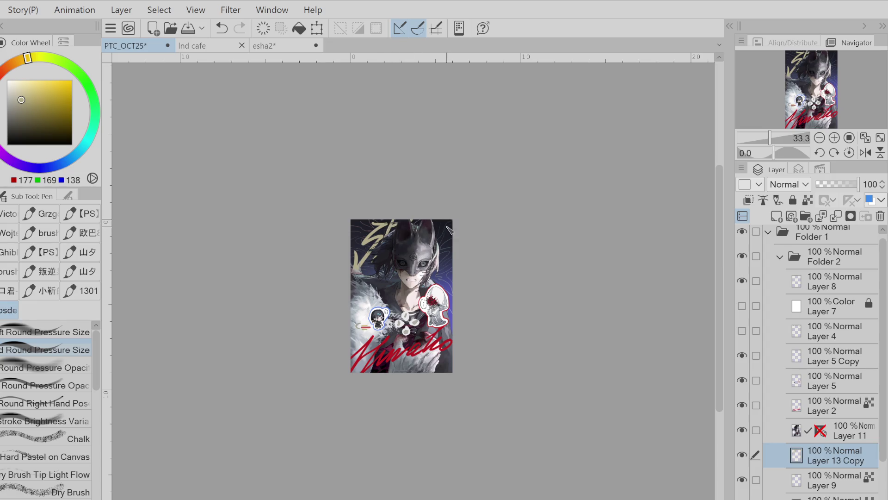
Undo and redo the top-right corner stroke repeatedly, ending with it removed
{"action": "key", "text": "ctrl+z"}
{"action": "key", "text": "ctrl+y"}
{"action": "key", "text": "ctrl+z"}
{"action": "key", "text": "ctrl+y"}
{"action": "key", "text": "ctrl+z"}
{"action": "key", "text": "ctrl+y"}
{"action": "key", "text": "ctrl+z"}
Erase part of the khaki strokes and try ξ-shaped khaki strokes at the top-left, undoing them
{"action": "key", "text": "e"}
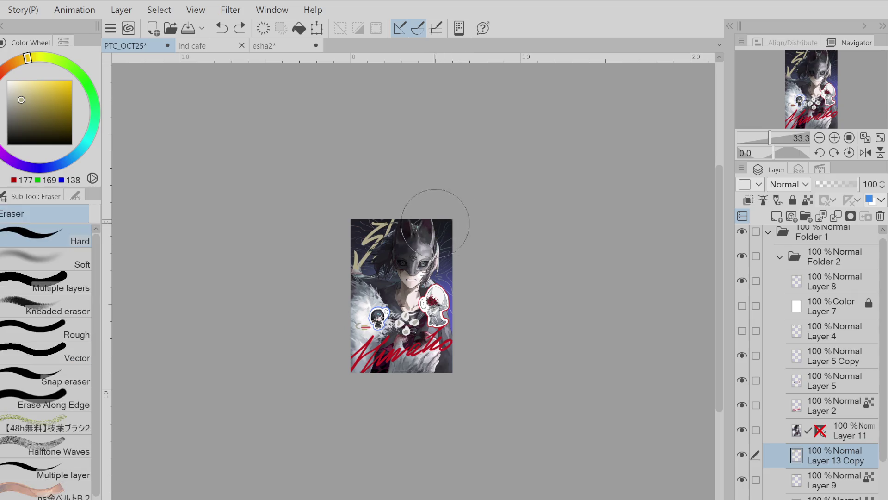
{"action": "left_click_drag", "start_coordinate": [436, 225], "coordinate": [381, 208]}
{"action": "key", "text": "p"}
{"action": "left_click_drag", "start_coordinate": [387, 241], "coordinate": [363, 278]}
{"action": "key", "text": "ctrl+z"}
{"action": "left_click_drag", "start_coordinate": [393, 227], "coordinate": [365, 266]}
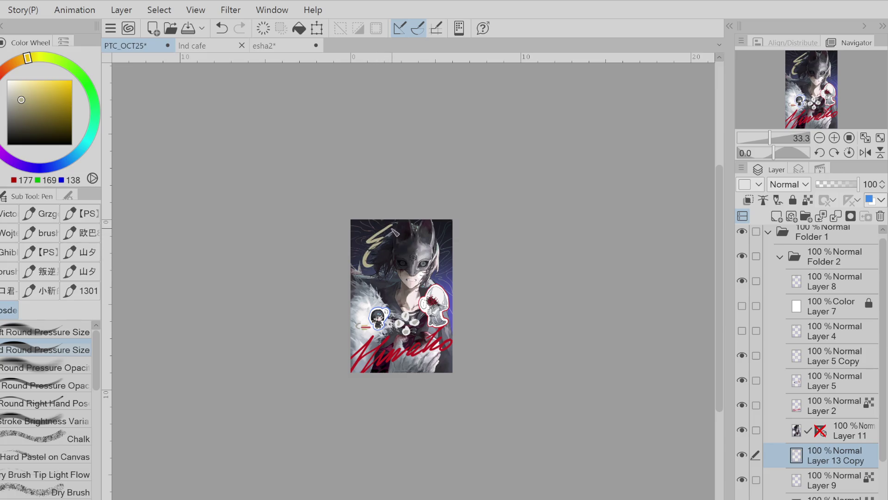
{"action": "key", "text": "ctrl+z"}
Retry short diagonal khaki strokes, squiggles and a zigzag at the top-left, undoing each
{"action": "mouse_move", "coordinate": [370, 238]}
{"action": "left_mouse_down"}
{"action": "mouse_move", "coordinate": [392, 233]}
{"action": "mouse_move", "coordinate": [361, 271]}
{"action": "left_mouse_up"}
{"action": "key", "text": "ctrl+z"}
{"action": "left_click_drag", "start_coordinate": [391, 224], "coordinate": [372, 264]}
{"action": "key", "text": "ctrl+z"}
{"action": "key", "text": "ctrl+z"}
{"action": "left_click_drag", "start_coordinate": [391, 227], "coordinate": [365, 256]}
{"action": "key", "text": "ctrl+z"}
Move Layer 13 Copy above Layer 11 and sketch khaki S and H letter strokes
{"action": "key", "text": "ctrl+z"}
{"action": "left_click_drag", "start_coordinate": [391, 230], "coordinate": [371, 260]}
{"action": "key", "text": "ctrl+z"}
{"action": "left_click_drag", "start_coordinate": [832, 447], "coordinate": [832, 423]}
{"action": "mouse_move", "coordinate": [389, 229]}
{"action": "left_mouse_down"}
{"action": "mouse_move", "coordinate": [361, 273]}
{"action": "mouse_move", "coordinate": [370, 263]}
{"action": "mouse_move", "coordinate": [358, 298]}
{"action": "left_mouse_up"}
{"action": "key", "text": "ctrl+z"}
{"action": "key", "text": "ctrl+z"}
{"action": "mouse_move", "coordinate": [394, 233]}
{"action": "left_mouse_down"}
{"action": "mouse_move", "coordinate": [372, 247]}
{"action": "mouse_move", "coordinate": [379, 266]}
{"action": "left_mouse_up"}
{"action": "key", "text": "ctrl+z"}
{"action": "mouse_move", "coordinate": [394, 232]}
{"action": "left_mouse_down"}
{"action": "mouse_move", "coordinate": [372, 247]}
{"action": "mouse_move", "coordinate": [382, 268]}
{"action": "left_mouse_up"}
{"action": "key", "text": "ctrl+z"}
{"action": "left_click_drag", "start_coordinate": [418, 244], "coordinate": [414, 283]}
{"action": "mouse_move", "coordinate": [432, 229]}
{"action": "left_mouse_down"}
{"action": "mouse_move", "coordinate": [419, 250]}
{"action": "mouse_move", "coordinate": [439, 229]}
{"action": "mouse_move", "coordinate": [422, 255]}
{"action": "mouse_move", "coordinate": [440, 264]}
{"action": "left_mouse_up"}
{"action": "key", "text": "ctrl+z"}
{"action": "key", "text": "ctrl+z"}
{"action": "key", "text": "ctrl+z"}
{"action": "key", "text": "ctrl+z"}
{"action": "key", "text": "ctrl+z"}
Redraw light khaki strokes along the mask's upper-right edge
{"action": "key", "text": "e"}
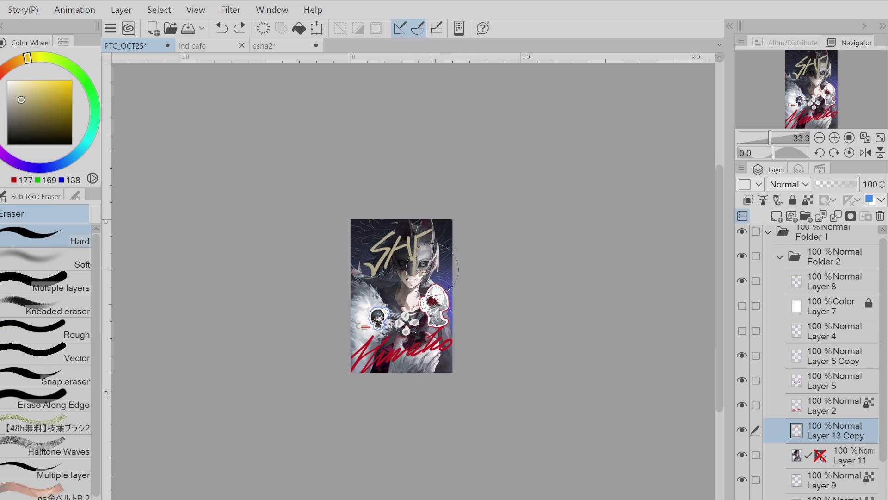
{"action": "key", "text": "p"}
{"action": "key", "text": "ctrl+z"}
{"action": "left_click_drag", "start_coordinate": [431, 244], "coordinate": [445, 225]}
{"action": "key", "text": "ctrl+z"}
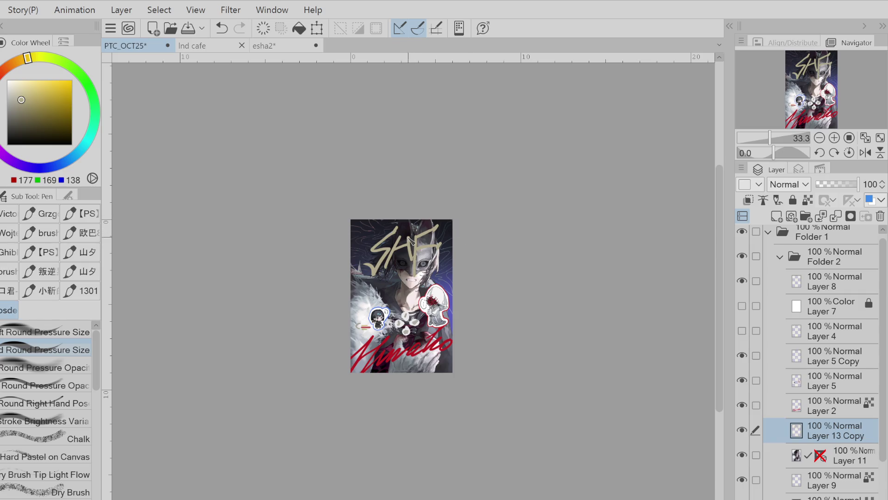
{"action": "key", "text": "ctrl+z"}
{"action": "left_click_drag", "start_coordinate": [407, 245], "coordinate": [422, 228]}
Erase most of the khaki SHF scribble and try a new light S stroke, then undo it
{"action": "key", "text": "e"}
{"action": "mouse_move", "coordinate": [444, 277]}
{"action": "left_mouse_down"}
{"action": "mouse_move", "coordinate": [403, 240]}
{"action": "mouse_move", "coordinate": [361, 282]}
{"action": "left_mouse_up"}
{"action": "key", "text": "p"}
{"action": "mouse_move", "coordinate": [365, 229]}
{"action": "left_mouse_down"}
{"action": "mouse_move", "coordinate": [393, 238]}
{"action": "mouse_move", "coordinate": [373, 272]}
{"action": "mouse_move", "coordinate": [386, 279]}
{"action": "mouse_move", "coordinate": [407, 266]}
{"action": "left_mouse_up"}
{"action": "key", "text": "ctrl+z"}
{"action": "key", "text": "ctrl+z"}
{"action": "key", "text": "ctrl+z"}
{"action": "key", "text": "ctrl+z"}
{"action": "key", "text": "ctrl+z"}
{"action": "key", "text": "ctrl+z"}
{"action": "key", "text": "ctrl+z"}
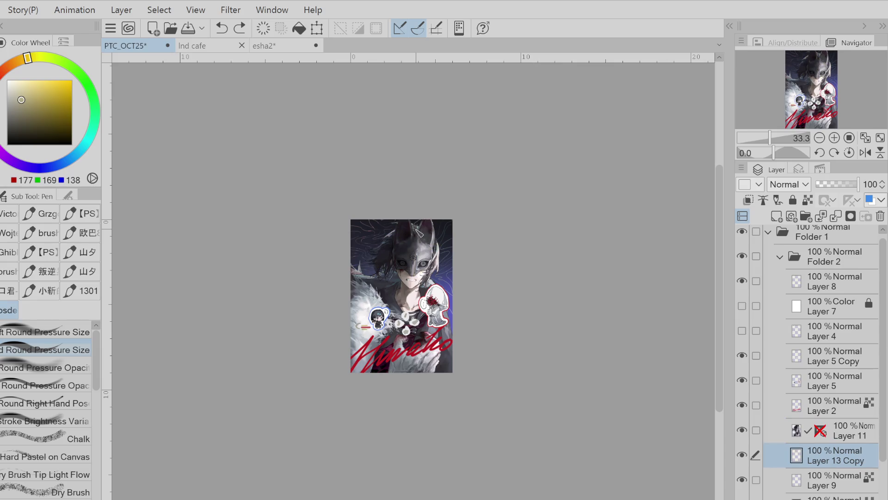
Undo and redo recent khaki lettering strokes, reverting the Layer 13 Copy move
{"action": "key", "text": "ctrl+z"}
{"action": "key", "text": "ctrl+z"}
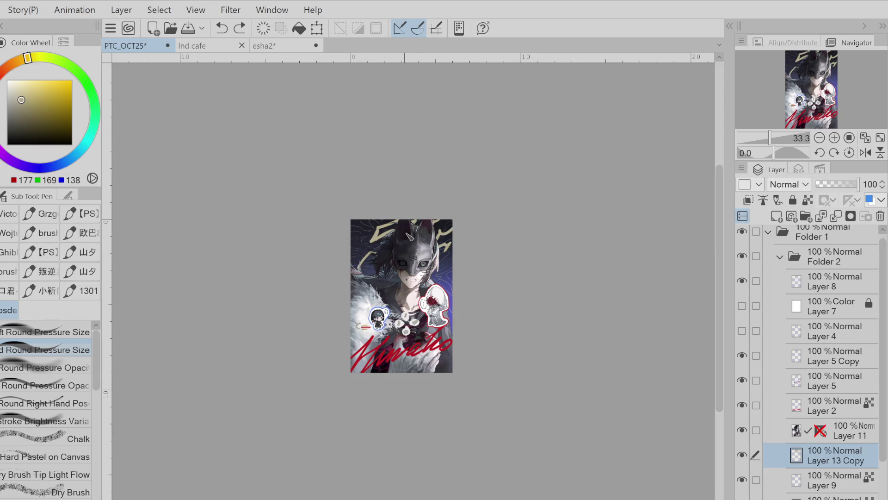
{"action": "left_click_drag", "start_coordinate": [848, 443], "coordinate": [842, 430]}
{"action": "key", "text": "e"}
{"action": "key", "text": "p"}
{"action": "key", "text": "e"}
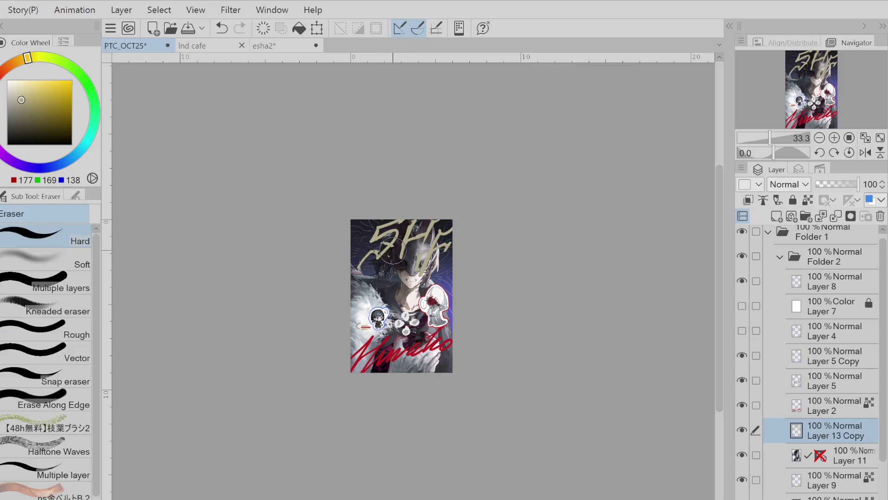
{"action": "key", "text": "p"}
{"action": "key", "text": "ctrl+z"}
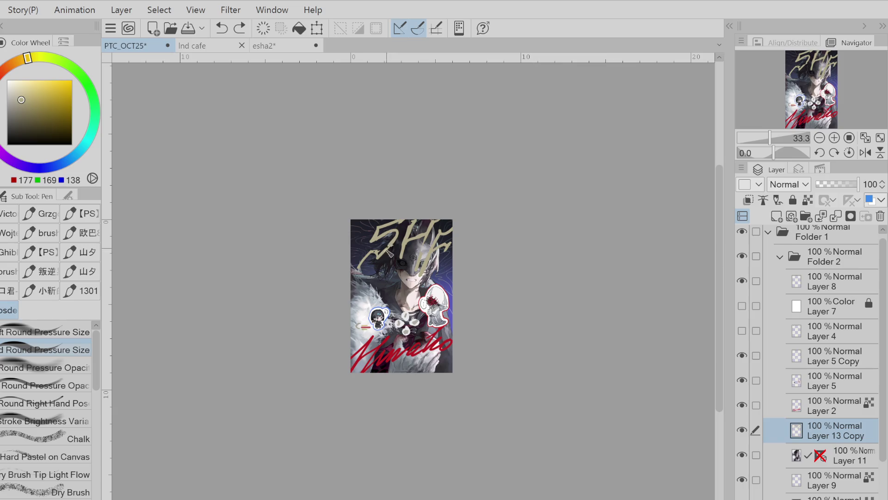
{"action": "key", "text": "ctrl+y"}
{"action": "key", "text": "e"}
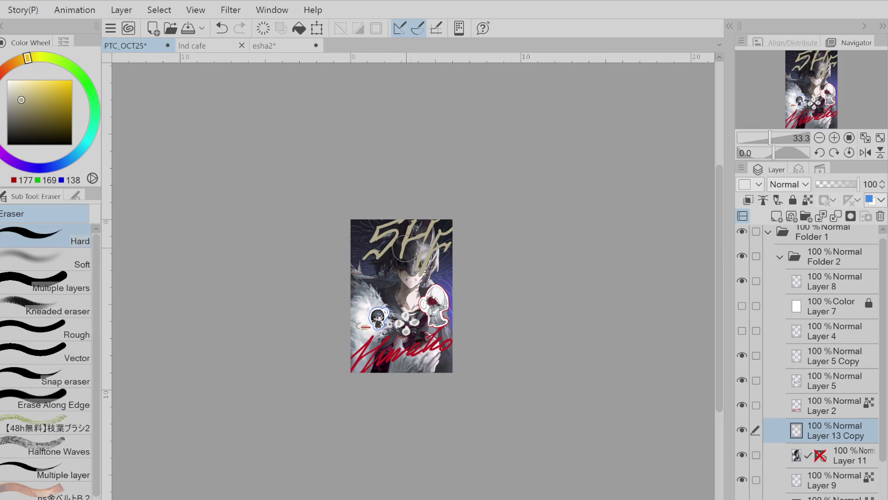
{"action": "key", "text": "p"}
{"action": "key", "text": "ctrl+z"}
{"action": "key", "text": "ctrl+y"}
{"action": "key", "text": "e"}
{"action": "key", "text": "p"}
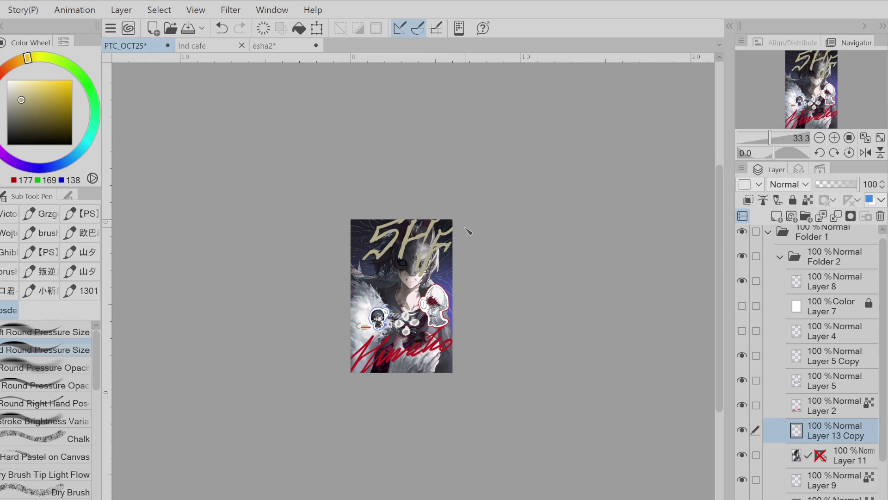
{"action": "key", "text": "ctrl+z"}
{"action": "key", "text": "e"}
{"action": "key", "text": "p"}
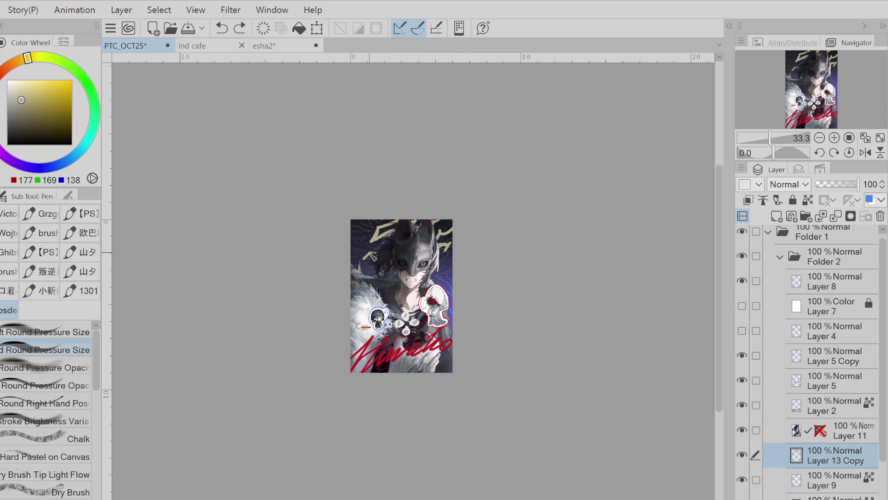
{"action": "key", "text": "e"}
Erase the top lettering and retry drawing the khaki letter strokes
{"action": "mouse_move", "coordinate": [444, 231]}
{"action": "left_mouse_down"}
{"action": "mouse_move", "coordinate": [370, 229]}
{"action": "mouse_move", "coordinate": [378, 231]}
{"action": "mouse_move", "coordinate": [362, 257]}
{"action": "left_mouse_up"}
{"action": "key", "text": "p"}
{"action": "left_click_drag", "start_coordinate": [364, 245], "coordinate": [380, 250]}
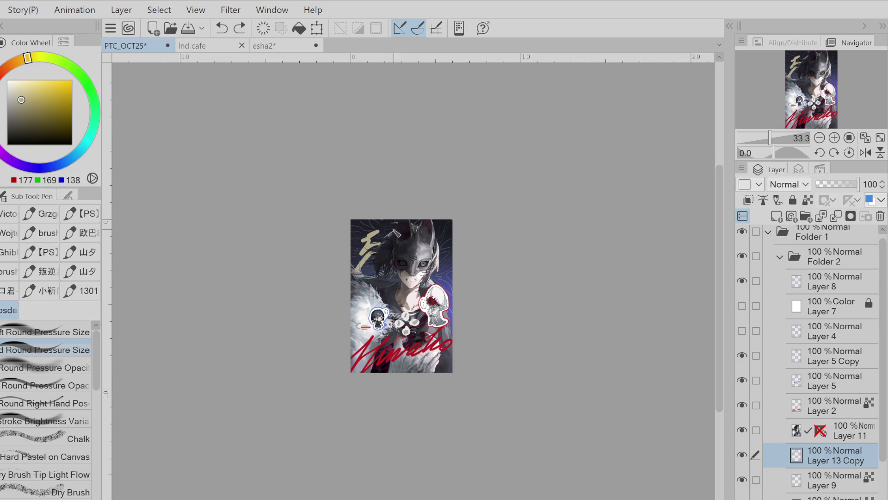
{"action": "key", "text": "ctrl+z"}
{"action": "key", "text": "ctrl+z"}
{"action": "key", "text": "ctrl+z"}
{"action": "mouse_move", "coordinate": [373, 229]}
{"action": "left_mouse_down"}
{"action": "mouse_move", "coordinate": [387, 246]}
{"action": "mouse_move", "coordinate": [360, 270]}
{"action": "left_mouse_up"}
{"action": "key", "text": "ctrl+z"}
{"action": "left_click_drag", "start_coordinate": [391, 228], "coordinate": [399, 224]}
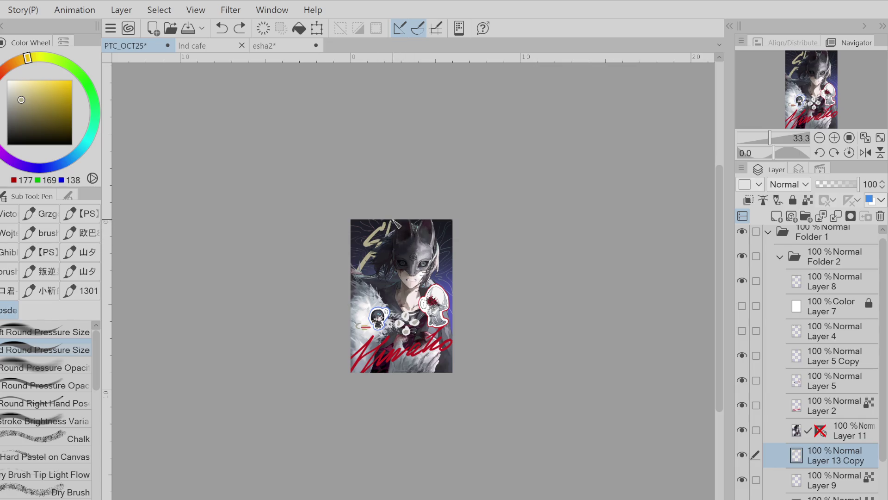
{"action": "left_click_drag", "start_coordinate": [386, 251], "coordinate": [418, 228]}
Erase the remaining khaki strokes from the artwork's top-left corner
{"action": "key", "text": "e"}
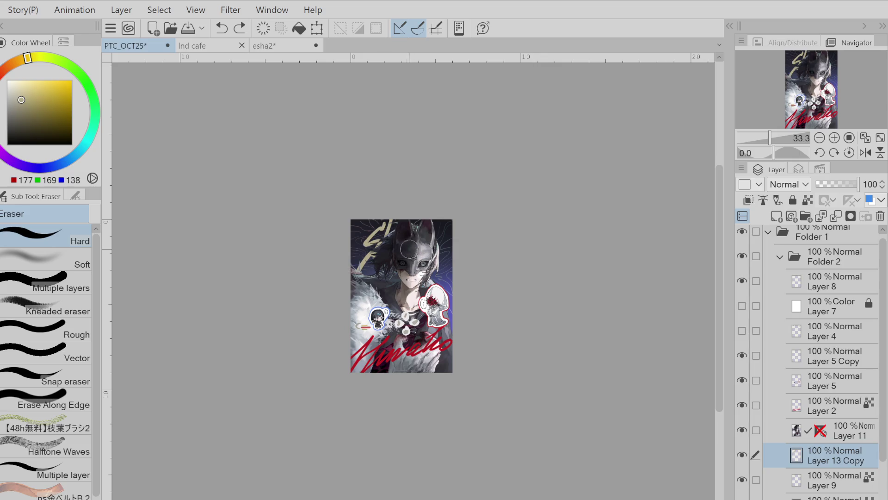
{"action": "mouse_move", "coordinate": [385, 261]}
{"action": "left_mouse_down"}
{"action": "mouse_move", "coordinate": [366, 252]}
{"action": "mouse_move", "coordinate": [363, 236]}
{"action": "left_mouse_up"}
{"action": "key", "text": "p"}
{"action": "key", "text": "ctrl+z"}
{"action": "key", "text": "ctrl+y"}
{"action": "key", "text": "ctrl+z"}
{"action": "key", "text": "ctrl+z"}
{"action": "key", "text": "ctrl+y"}
{"action": "key", "text": "ctrl+y"}
{"action": "key", "text": "ctrl+z"}
{"action": "key", "text": "ctrl+y"}
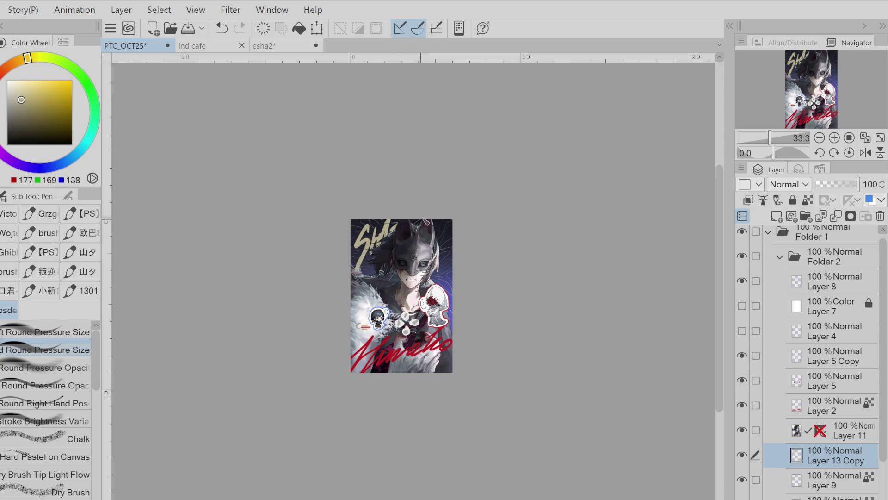
{"action": "key", "text": "e"}
{"action": "left_click_drag", "start_coordinate": [389, 227], "coordinate": [358, 241]}
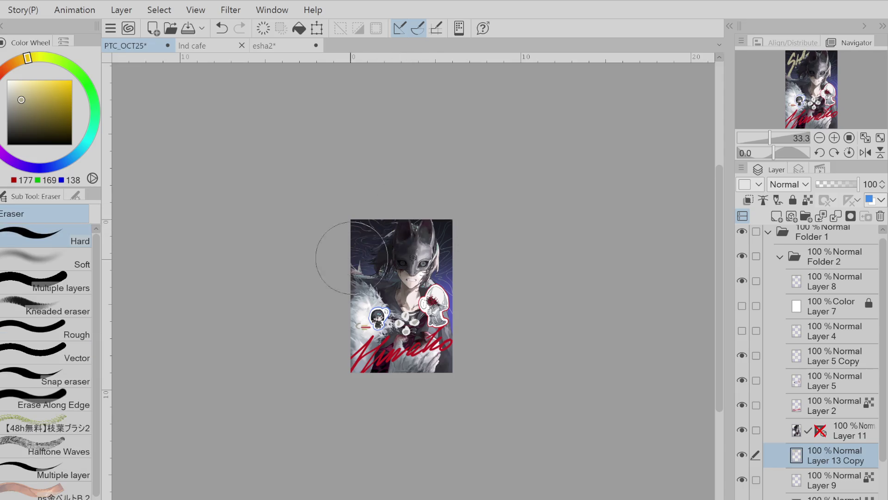
Add a text box at the artwork's top reading 'shf' in lowercase
{"action": "key", "text": "t"}
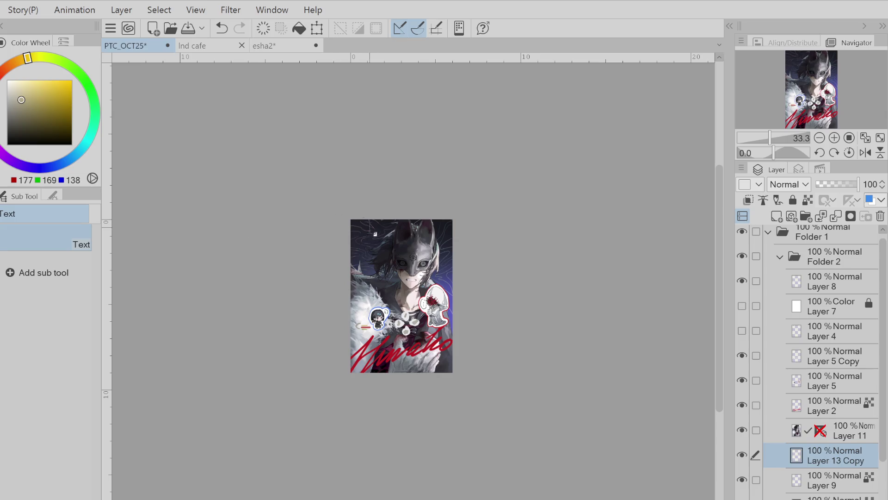
{"action": "left_click", "coordinate": [388, 226]}
{"action": "type", "text": "shf"}
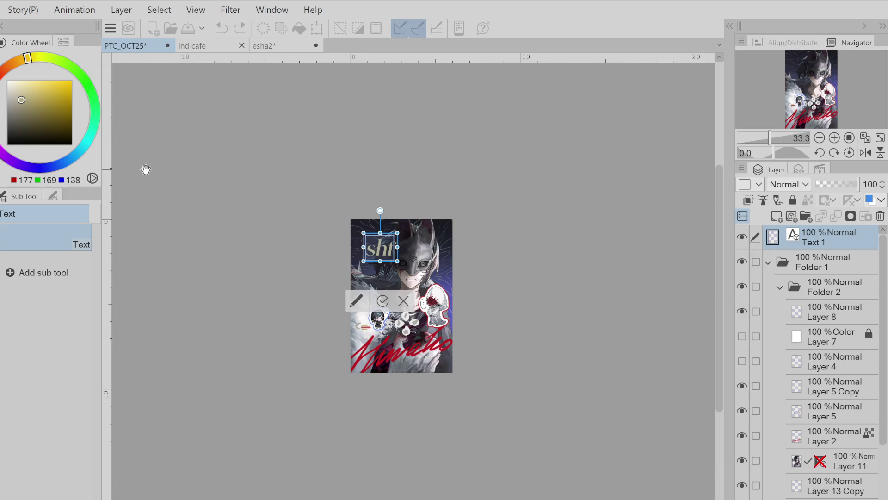
{"action": "key", "text": "BackSpace"}
{"action": "key", "text": "BackSpace"}
{"action": "key", "text": "BackSpace"}
{"action": "type", "text": "S"}
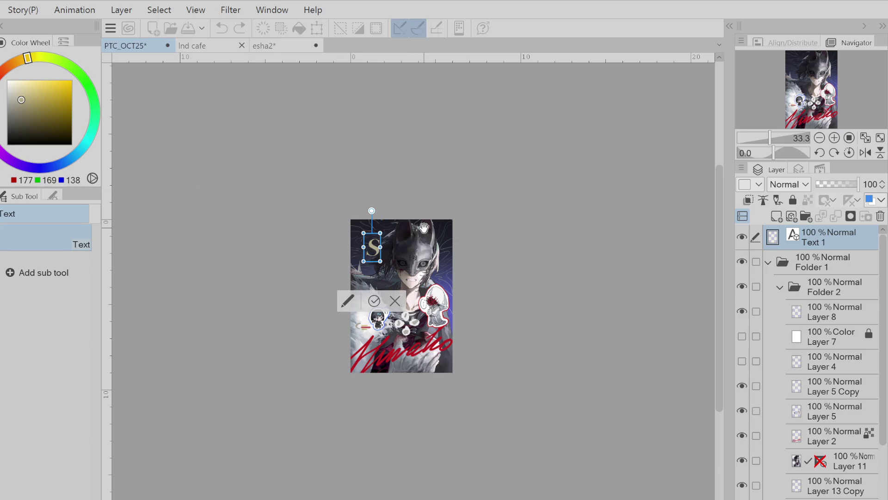
{"action": "type", "text": "HD"}
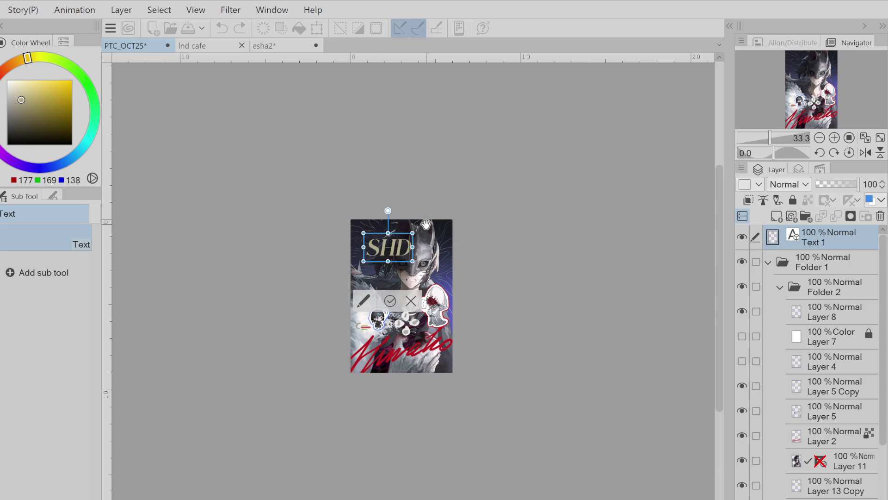
{"action": "key", "text": "BackSpace"}
{"action": "key", "text": "BackSpace"}
{"action": "key", "text": "BackSpace"}
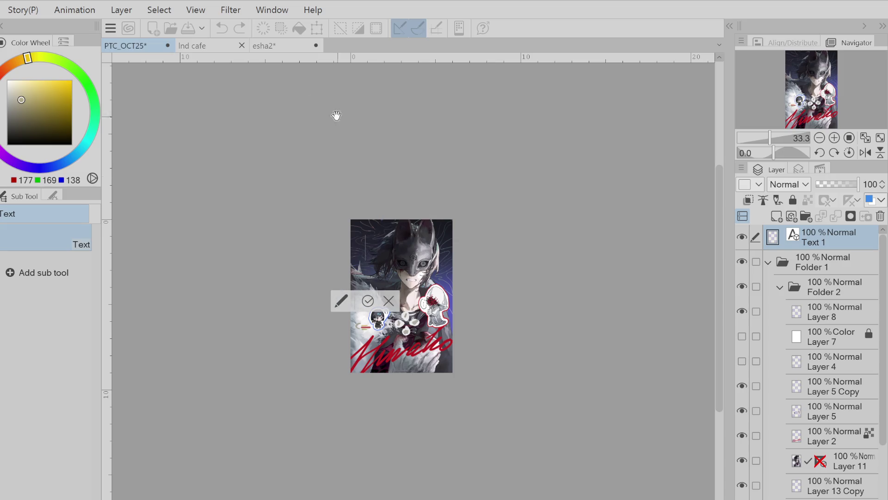
{"action": "type", "text": "S"}
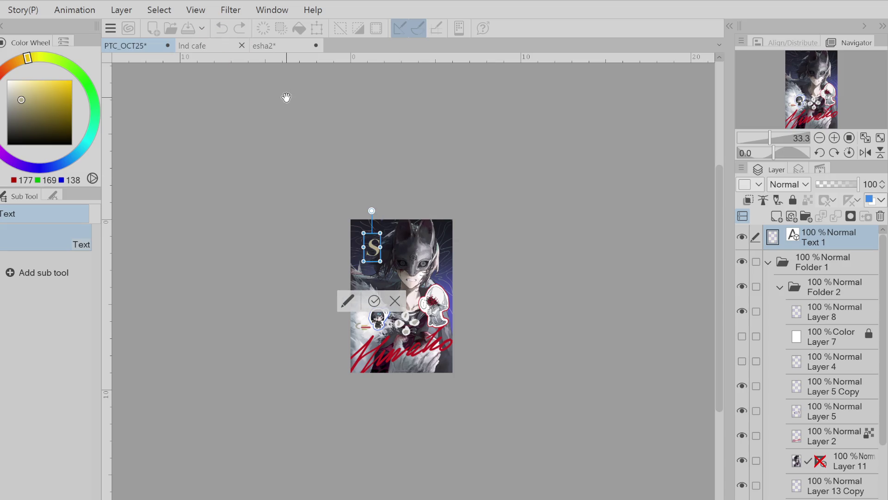
{"action": "type", "text": "HF"}
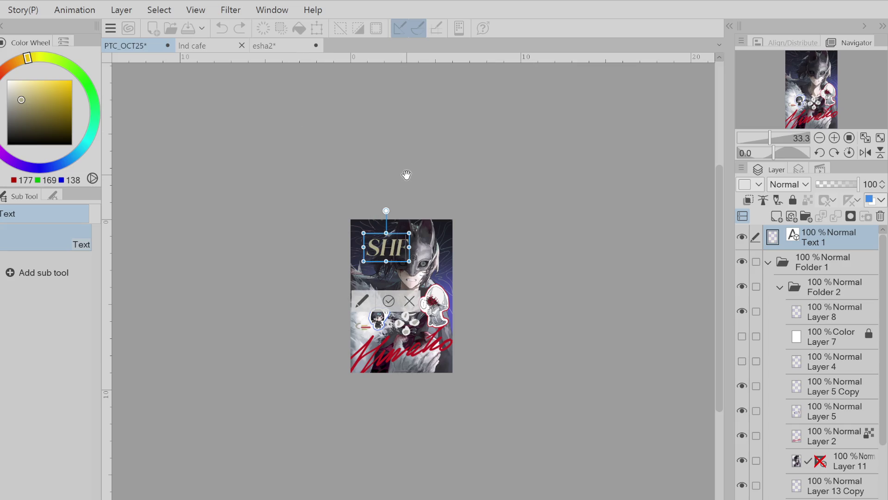
{"action": "key", "text": "BackSpace"}
{"action": "key", "text": "BackSpace"}
{"action": "key", "text": "BackSpace"}
{"action": "type", "text": "shf"}
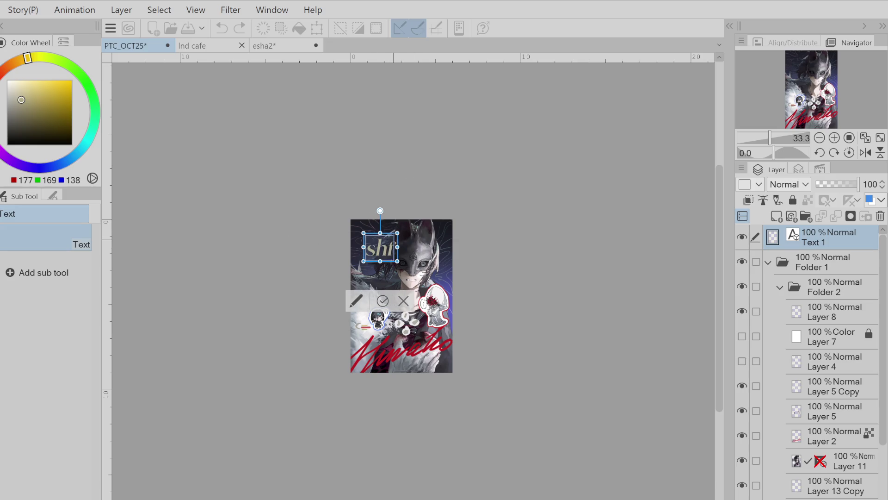
Enlarge the shf text to about size 120 and confirm it
{"action": "left_click", "coordinate": [64, 199]}
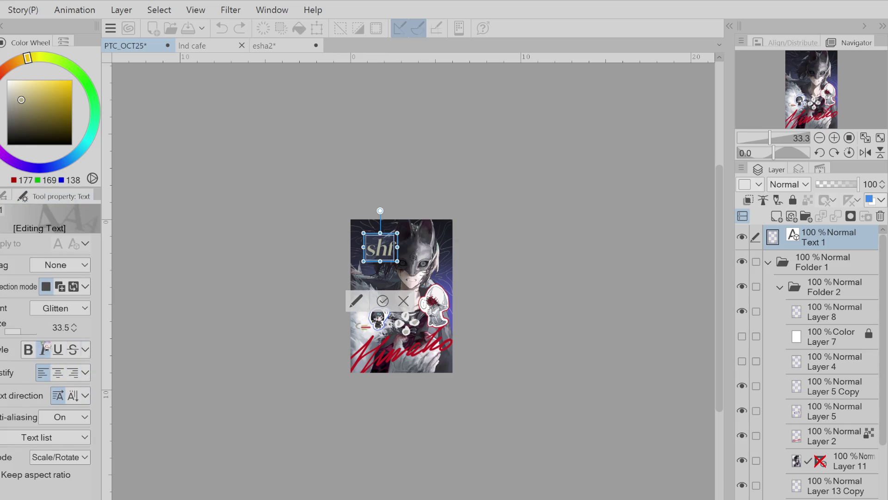
{"action": "left_click_drag", "start_coordinate": [26, 332], "coordinate": [34, 333]}
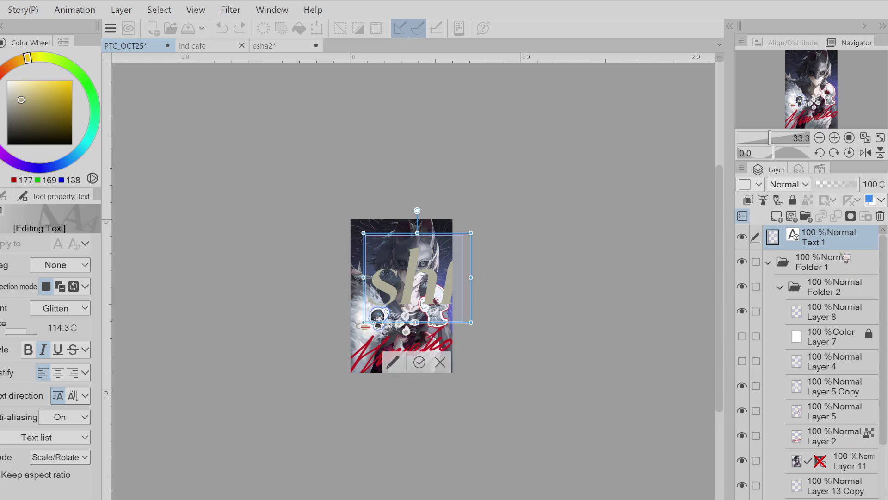
{"action": "key", "text": "Escape"}
Put the text layer below Layer 11, move the title top-left, and make it bold
{"action": "left_click_drag", "start_coordinate": [837, 336], "coordinate": [823, 477]}
{"action": "mouse_move", "coordinate": [476, 304]}
{"action": "left_mouse_down"}
{"action": "mouse_move", "coordinate": [462, 263]}
{"action": "mouse_move", "coordinate": [450, 267]}
{"action": "mouse_move", "coordinate": [464, 270]}
{"action": "left_mouse_up"}
{"action": "scroll", "coordinate": [74, 326], "scroll_direction": "up", "scroll_amount": 6}
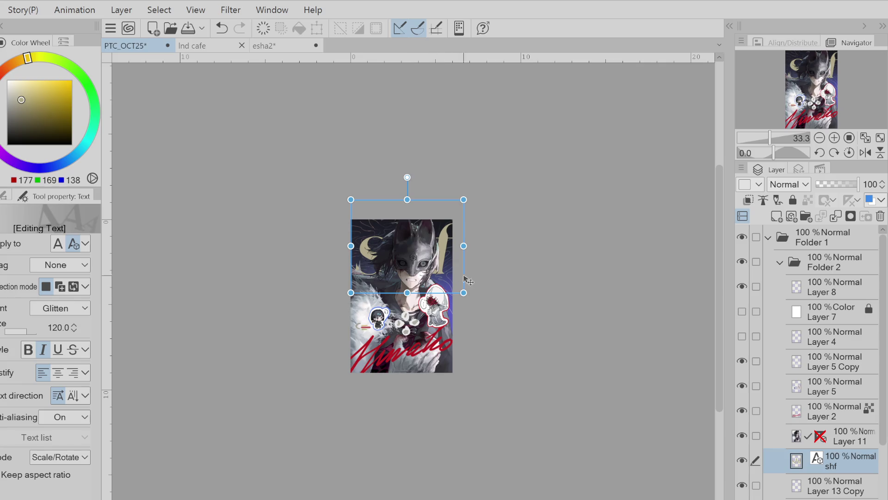
{"action": "mouse_move", "coordinate": [407, 242]}
{"action": "left_mouse_down"}
{"action": "mouse_move", "coordinate": [384, 225]}
{"action": "mouse_move", "coordinate": [418, 238]}
{"action": "mouse_move", "coordinate": [425, 262]}
{"action": "mouse_move", "coordinate": [377, 230]}
{"action": "mouse_move", "coordinate": [398, 238]}
{"action": "left_mouse_up"}
{"action": "left_click", "coordinate": [28, 349]}
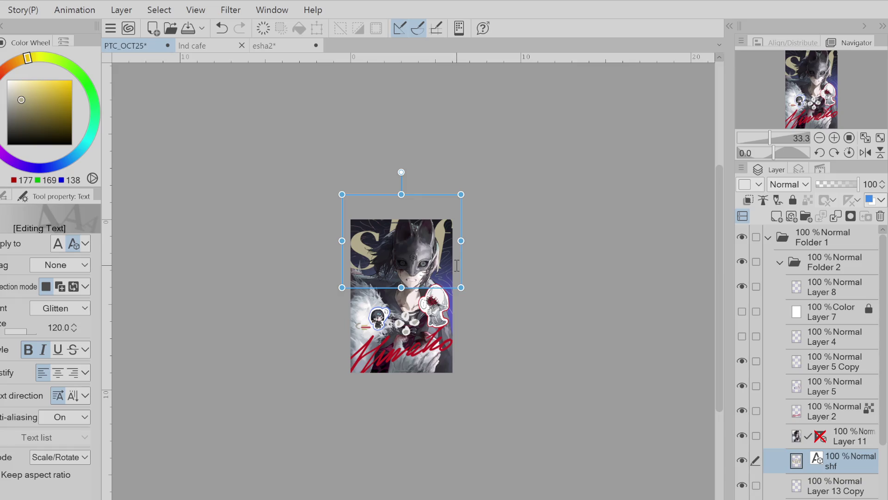
Browse the font list for a blackletter face and move the title to the image top
{"action": "scroll", "coordinate": [65, 309], "scroll_direction": "down", "scroll_amount": 2}
{"action": "scroll", "coordinate": [64, 311], "scroll_direction": "down", "scroll_amount": 1}
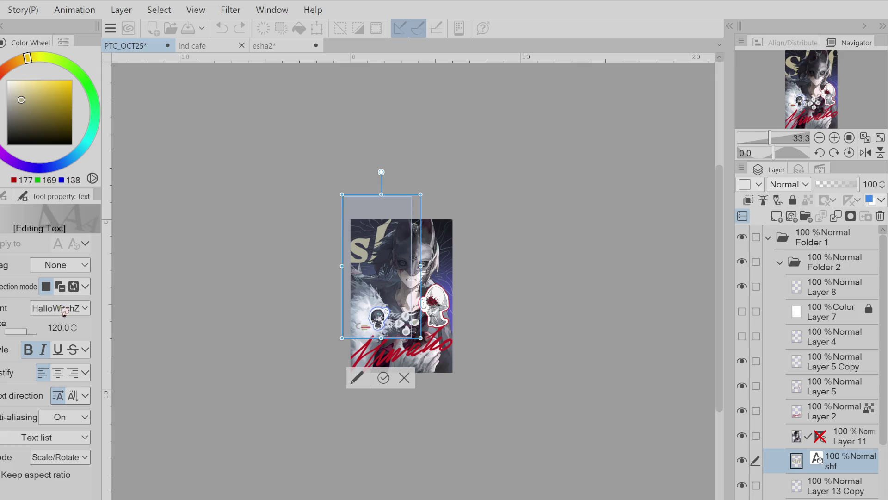
{"action": "scroll", "coordinate": [64, 311], "scroll_direction": "down", "scroll_amount": 1}
{"action": "scroll", "coordinate": [65, 311], "scroll_direction": "down", "scroll_amount": 3}
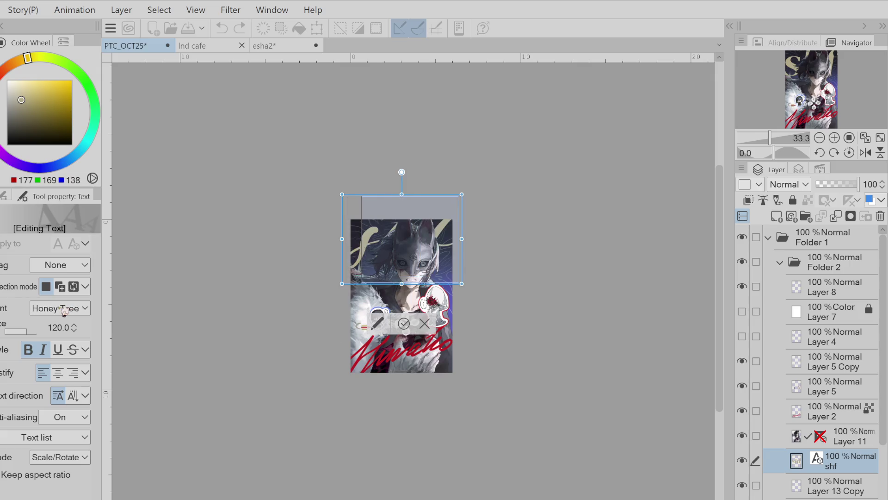
{"action": "scroll", "coordinate": [65, 311], "scroll_direction": "down", "scroll_amount": 1}
{"action": "scroll", "coordinate": [65, 311], "scroll_direction": "up", "scroll_amount": 1}
{"action": "scroll", "coordinate": [65, 311], "scroll_direction": "down", "scroll_amount": 2}
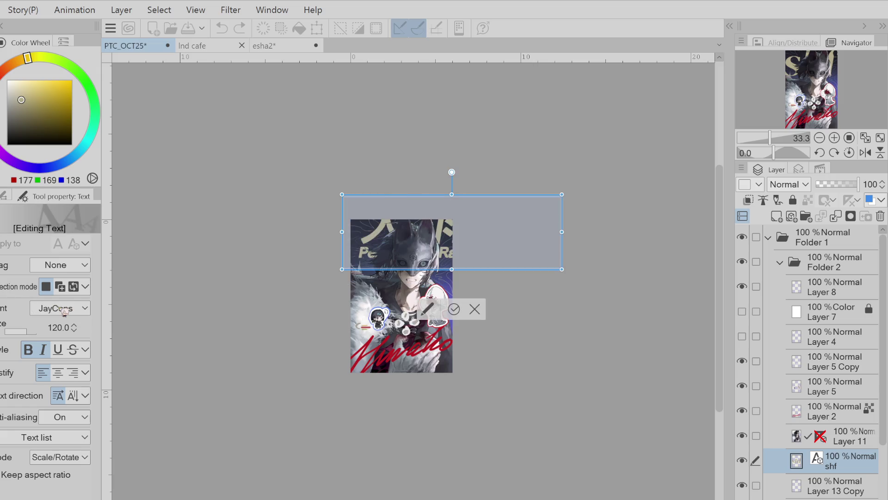
{"action": "scroll", "coordinate": [64, 311], "scroll_direction": "down", "scroll_amount": 1}
{"action": "scroll", "coordinate": [65, 311], "scroll_direction": "up", "scroll_amount": 1}
{"action": "scroll", "coordinate": [65, 311], "scroll_direction": "down", "scroll_amount": 1}
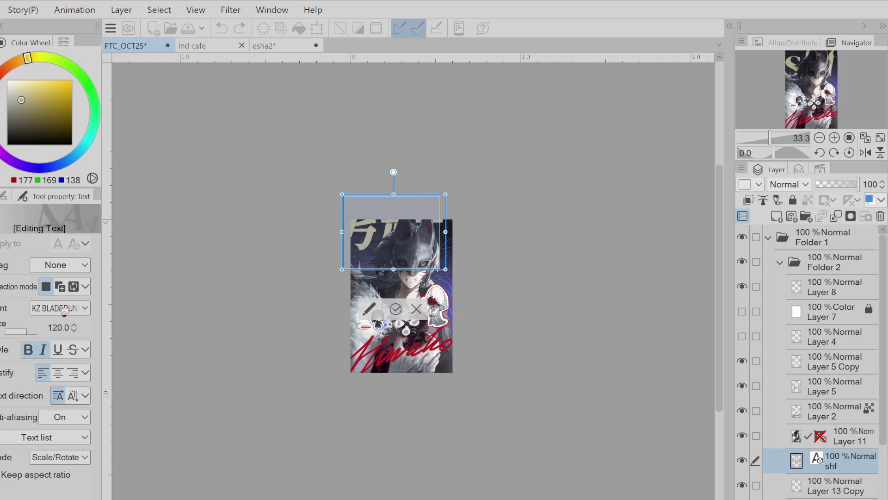
{"action": "left_click_drag", "start_coordinate": [452, 259], "coordinate": [453, 270]}
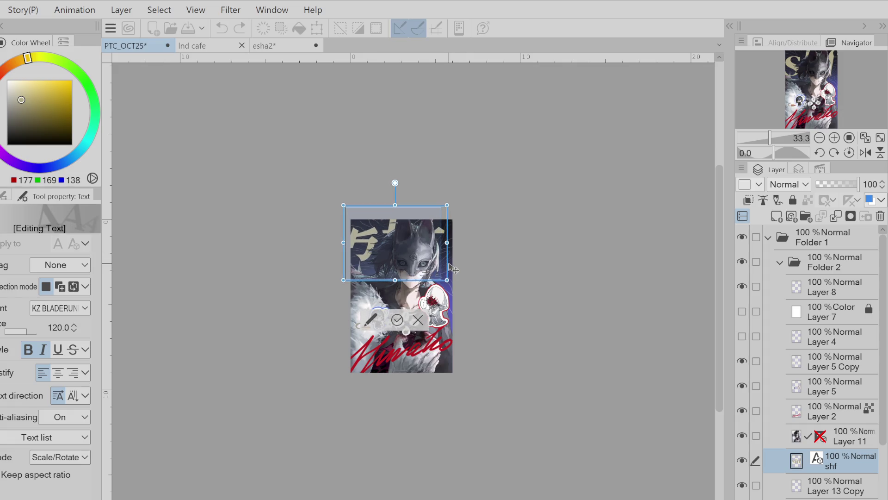
{"action": "scroll", "coordinate": [82, 314], "scroll_direction": "down", "scroll_amount": 1}
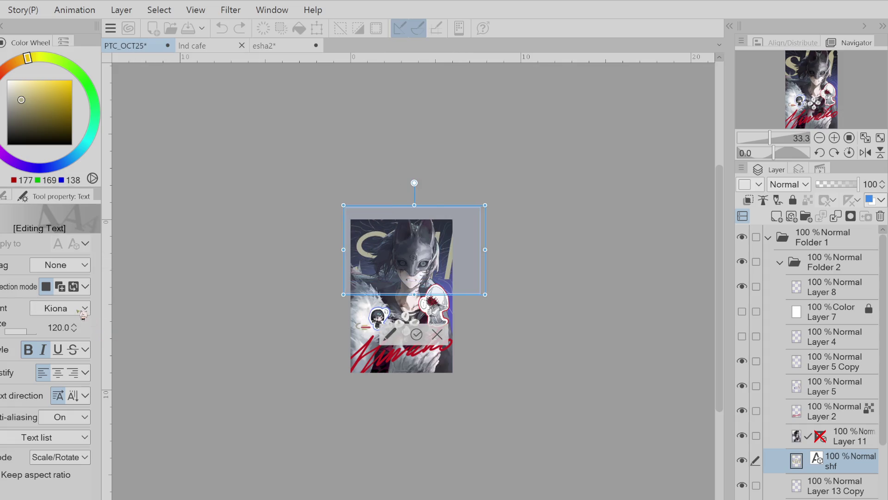
{"action": "scroll", "coordinate": [84, 315], "scroll_direction": "down", "scroll_amount": 2}
{"action": "scroll", "coordinate": [83, 315], "scroll_direction": "down", "scroll_amount": 3}
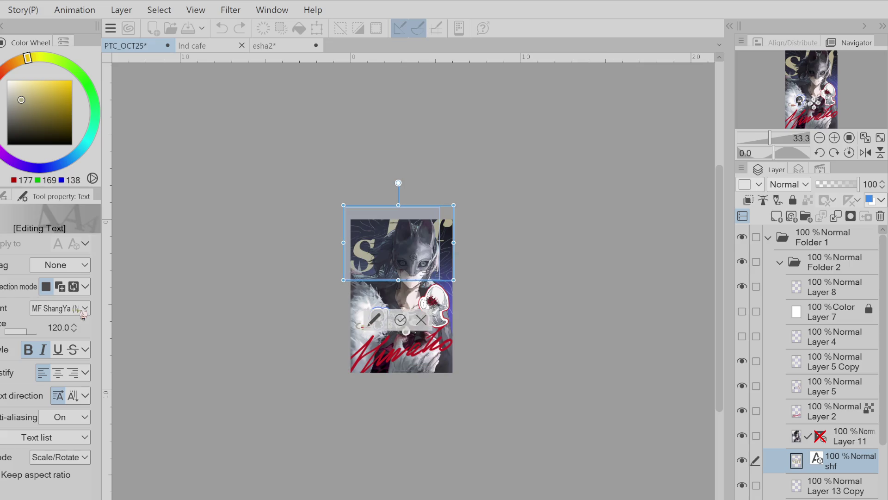
{"action": "scroll", "coordinate": [83, 315], "scroll_direction": "down", "scroll_amount": 4}
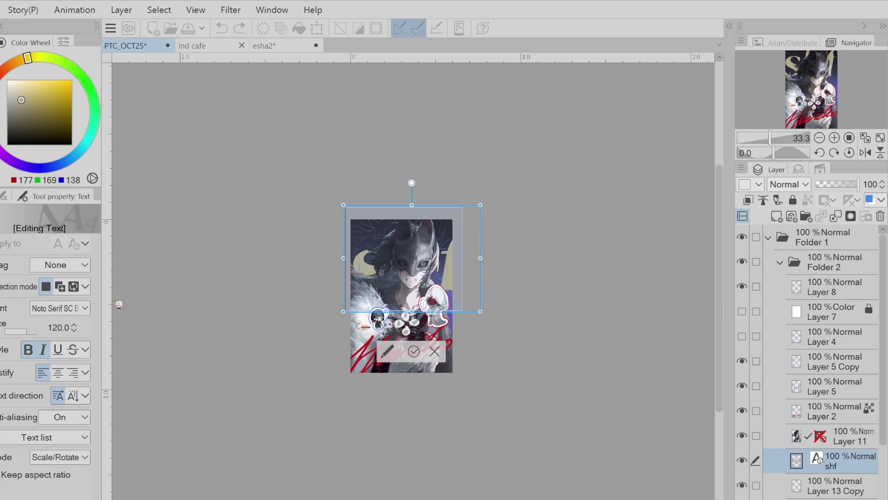
{"action": "left_click", "coordinate": [486, 282]}
{"action": "left_click_drag", "start_coordinate": [483, 278], "coordinate": [477, 254]}
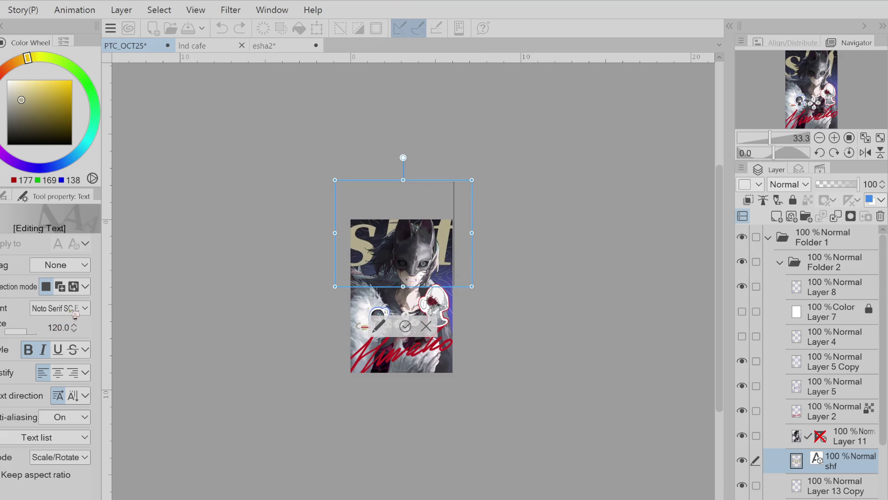
Settle on Old English at size 143, remove the italic, and nudge the title into place
{"action": "key", "text": "Down"}
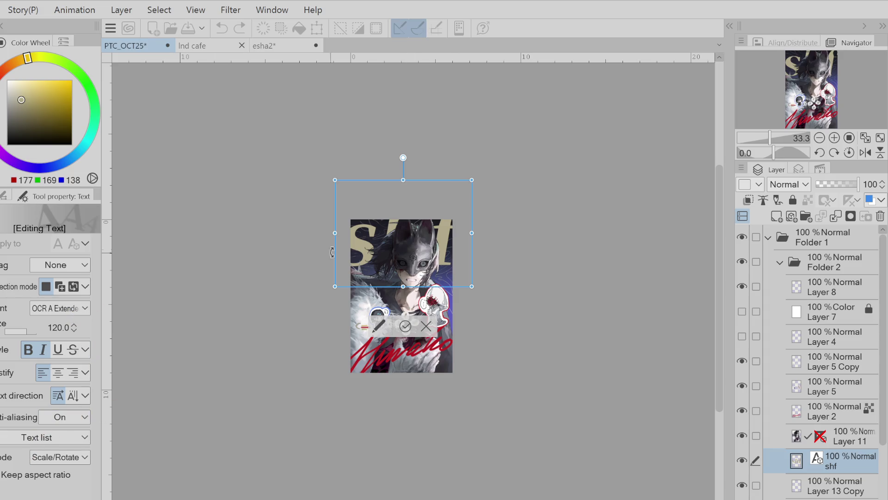
{"action": "scroll", "coordinate": [82, 309], "scroll_direction": "up", "scroll_amount": 1}
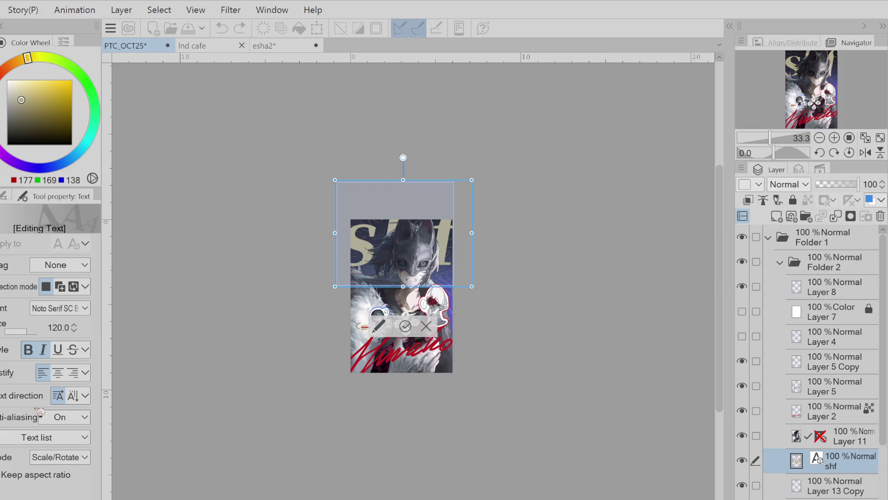
{"action": "key", "text": "ctrl+z"}
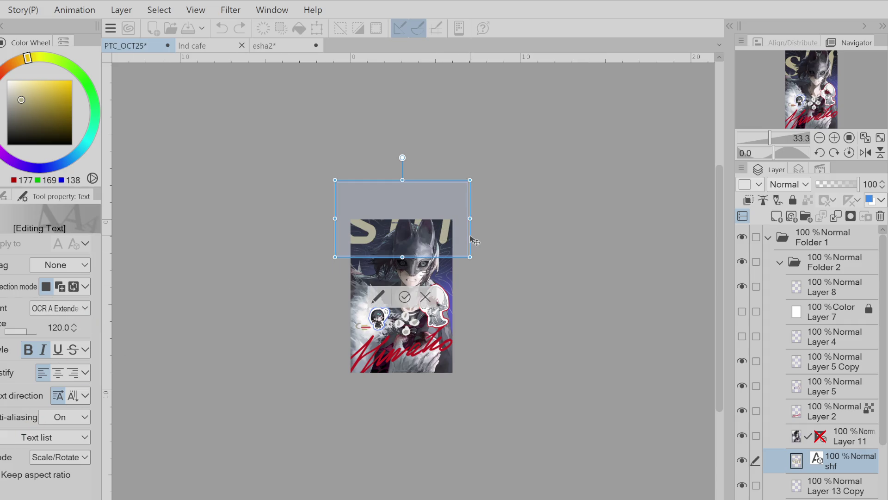
{"action": "left_click_drag", "start_coordinate": [472, 239], "coordinate": [472, 256]}
{"action": "scroll", "coordinate": [59, 308], "scroll_direction": "down", "scroll_amount": 1}
{"action": "scroll", "coordinate": [60, 308], "scroll_direction": "down", "scroll_amount": 1}
{"action": "scroll", "coordinate": [59, 308], "scroll_direction": "up", "scroll_amount": 1}
{"action": "scroll", "coordinate": [83, 330], "scroll_direction": "up", "scroll_amount": 8}
{"action": "scroll", "coordinate": [82, 330], "scroll_direction": "up", "scroll_amount": 15}
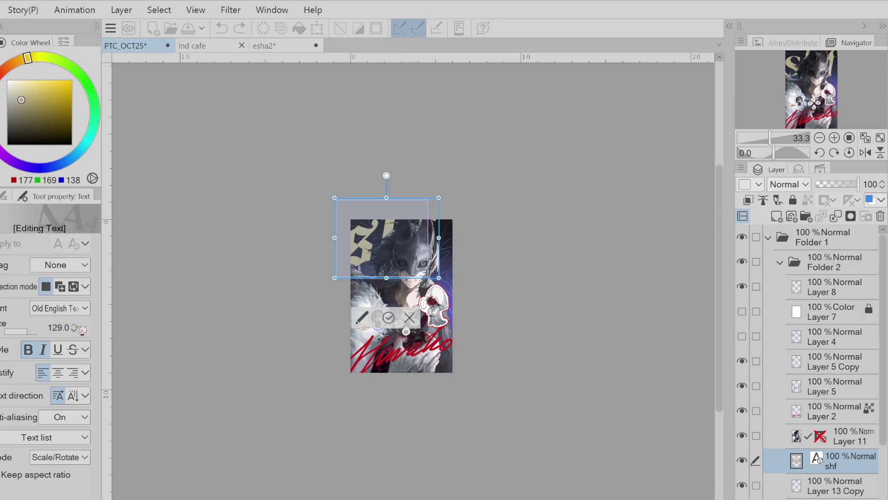
{"action": "left_click", "coordinate": [43, 349]}
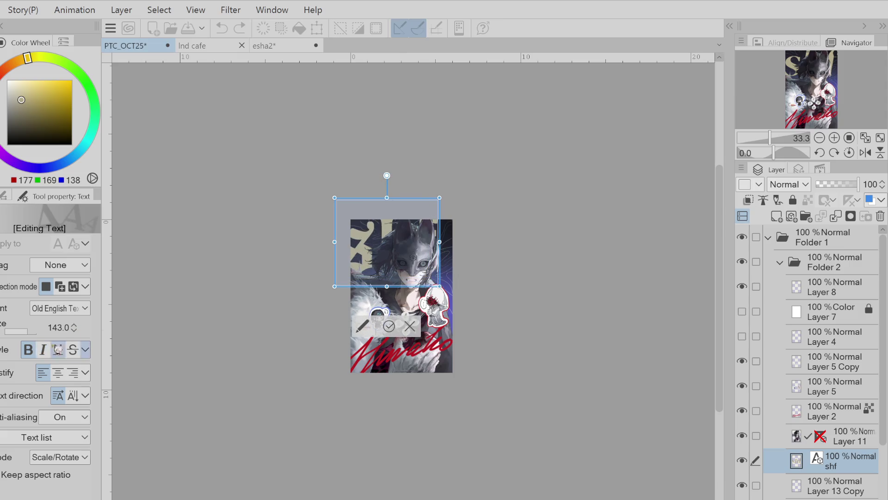
{"action": "left_click_drag", "start_coordinate": [446, 272], "coordinate": [455, 273]}
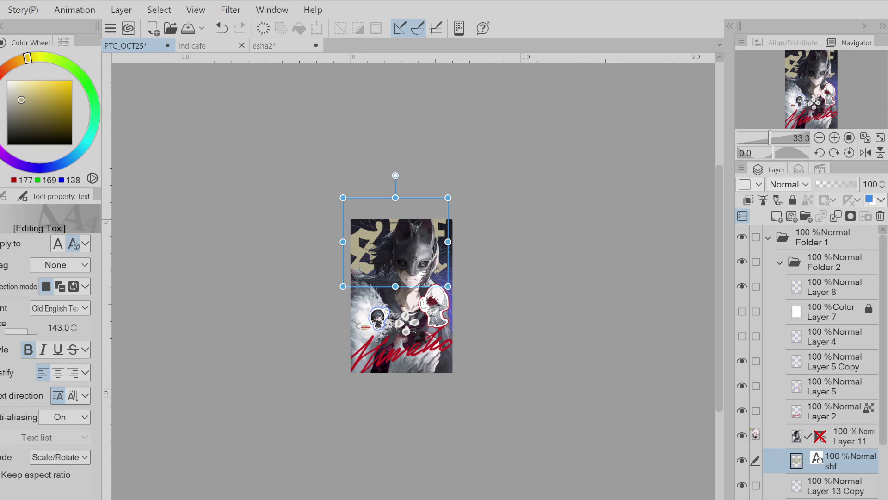
Toggle the character layer's visibility to check the title, then finish text editing
{"action": "left_click", "coordinate": [742, 435]}
{"action": "left_click", "coordinate": [743, 435]}
{"action": "left_click", "coordinate": [743, 435]}
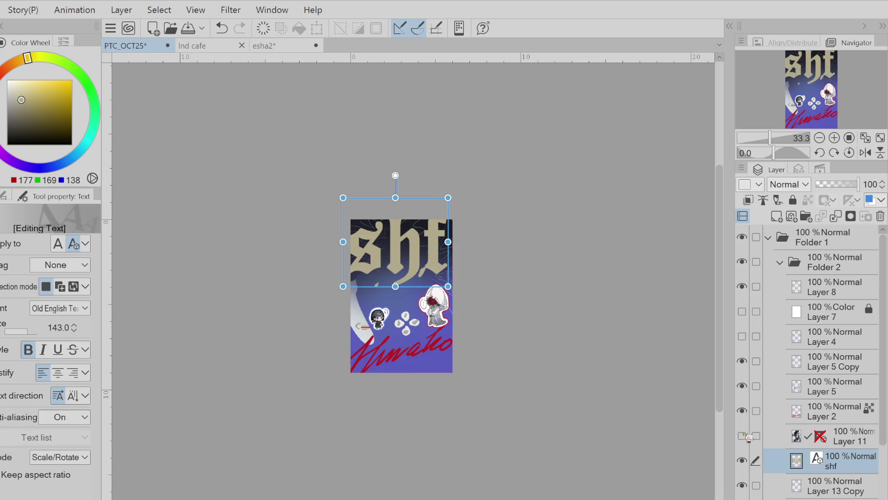
{"action": "left_click", "coordinate": [743, 435]}
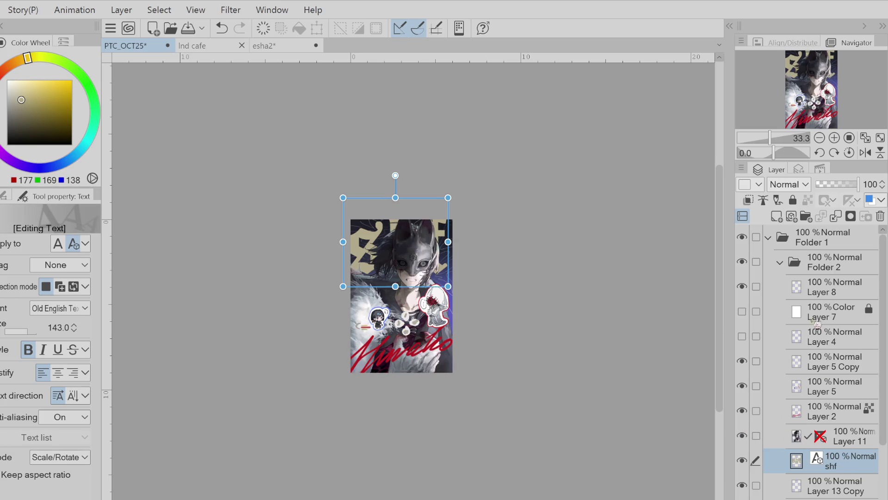
{"action": "key", "text": "Escape"}
Try darker greyish khaki and golden khaki fills on the shf title
{"action": "left_click", "coordinate": [37, 109], "text": "alt"}
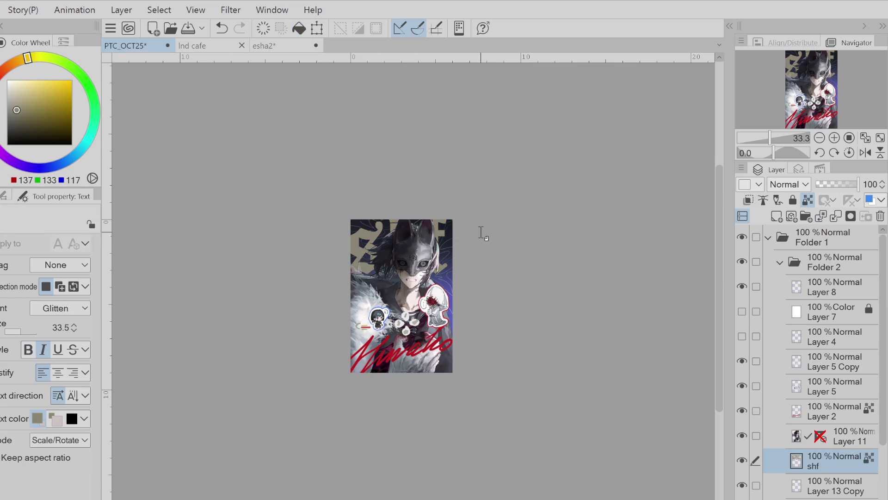
{"action": "scroll", "coordinate": [369, 196], "scroll_direction": "up", "scroll_amount": 4}
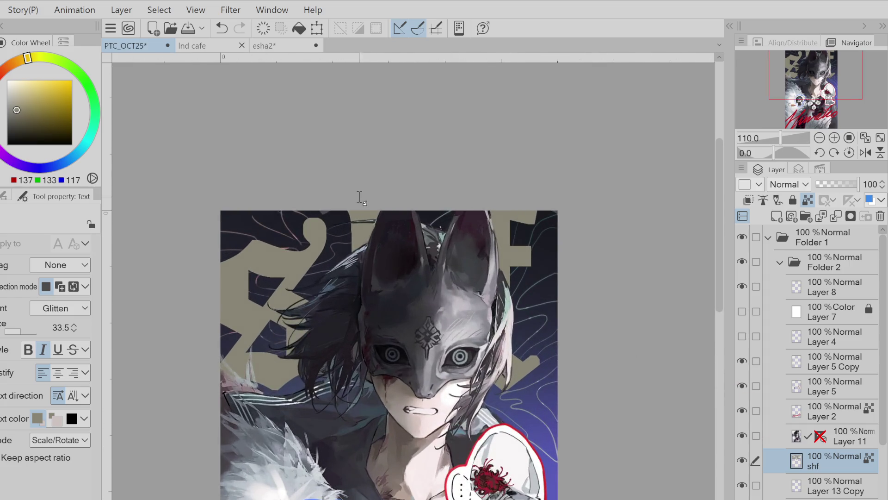
{"action": "scroll", "coordinate": [359, 196], "scroll_direction": "down", "scroll_amount": 5}
{"action": "left_click", "coordinate": [44, 100]}
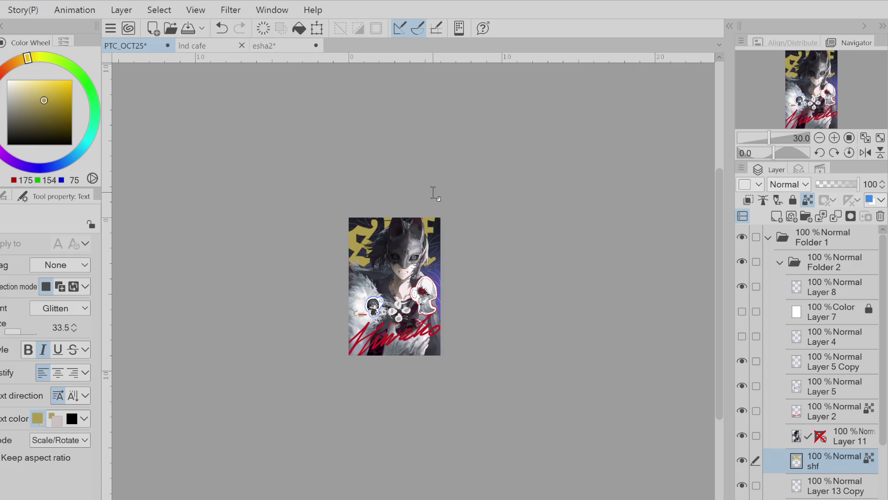
{"action": "key", "text": "space"}
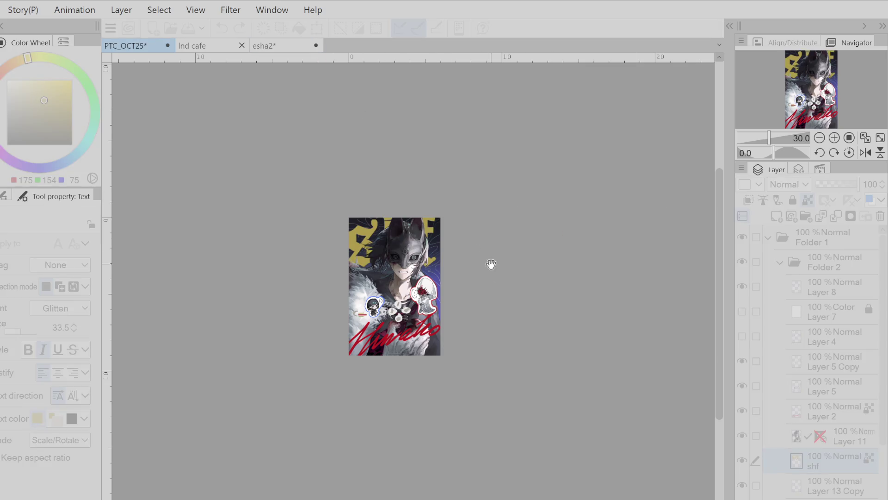
{"action": "key", "text": "ctrl+z"}
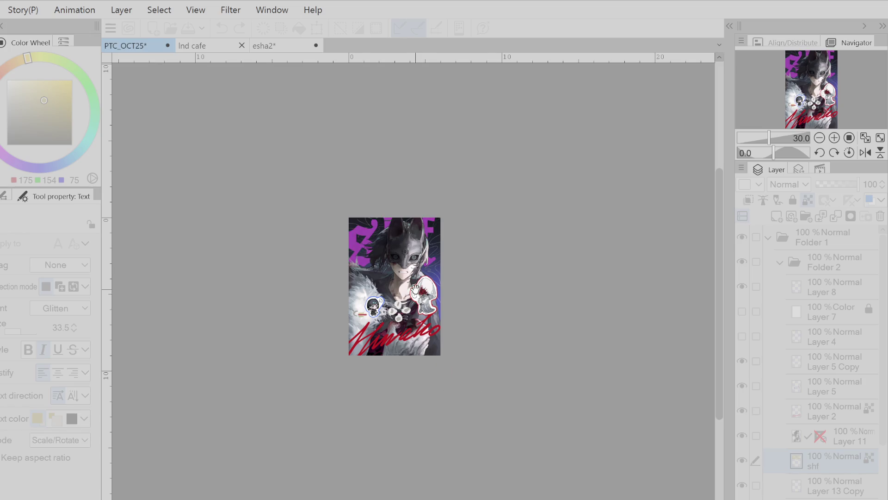
{"action": "scroll", "coordinate": [416, 291], "scroll_direction": "down", "scroll_amount": 3}
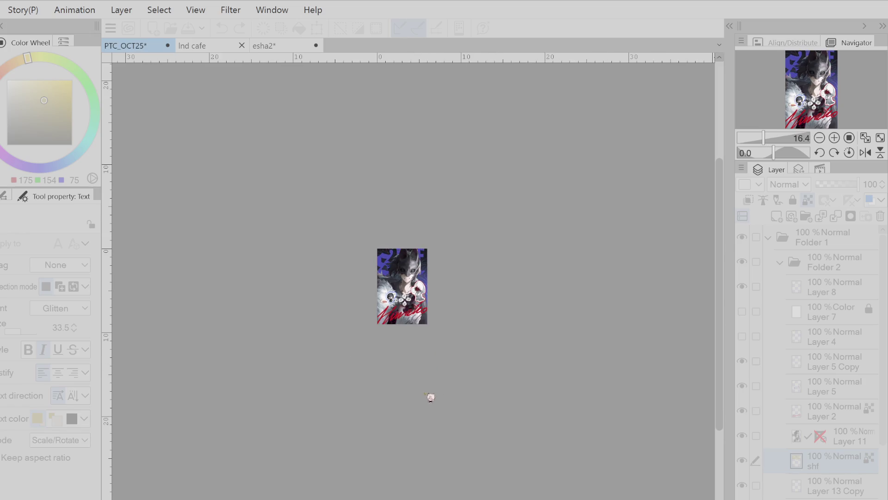
Cycle the title through green, blue, pink and yellow, ending on lime green (188, 220, 116)
{"action": "key", "text": "ctrl+z"}
{"action": "key", "text": "ctrl+z"}
{"action": "key", "text": "ctrl+z"}
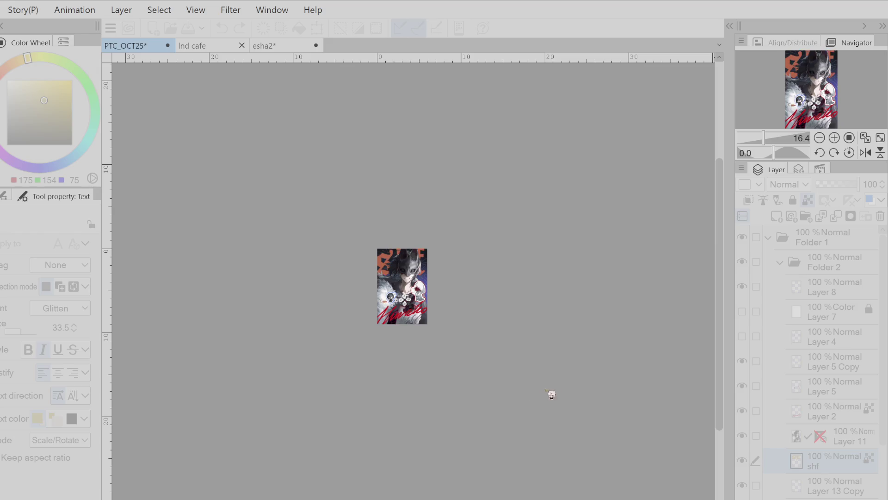
{"action": "scroll", "coordinate": [347, 257], "scroll_direction": "down", "scroll_amount": 3}
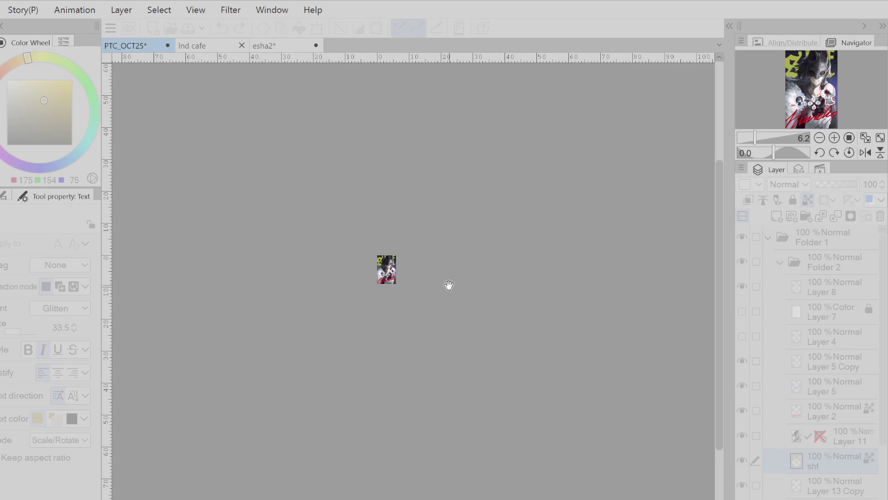
{"action": "scroll", "coordinate": [448, 283], "scroll_direction": "up", "scroll_amount": 2}
{"action": "key", "text": "ctrl+z"}
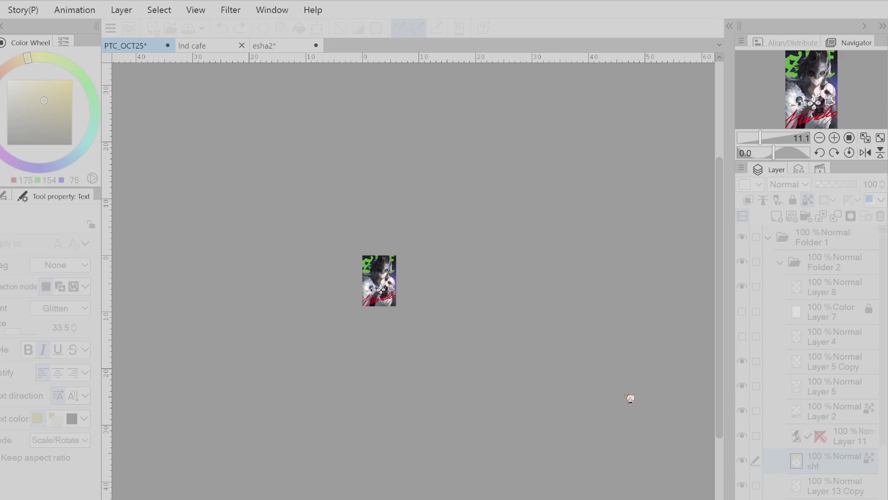
{"action": "key", "text": "ctrl+z"}
{"action": "key", "text": "ctrl+z"}
{"action": "key", "text": "ctrl+z"}
{"action": "key", "text": "ctrl+z"}
{"action": "key", "text": "ctrl+z"}
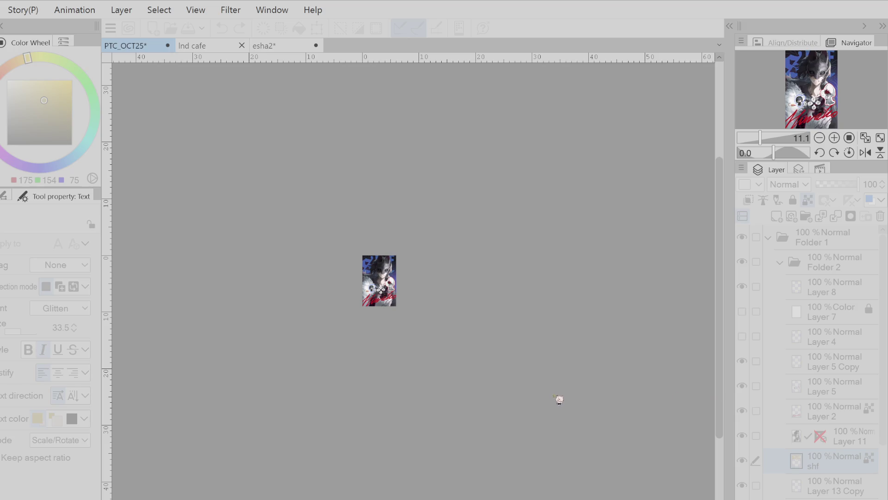
{"action": "key", "text": "ctrl+z"}
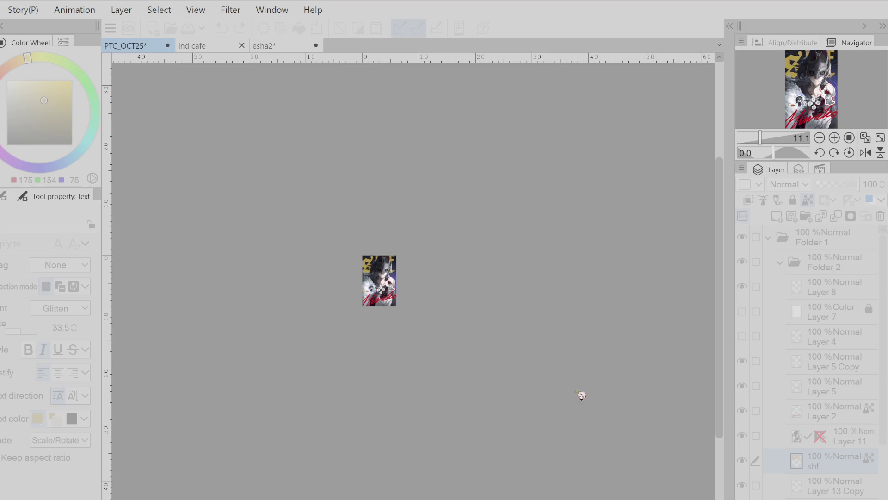
{"action": "key", "text": "ctrl+z"}
{"action": "key", "text": "ctrl+z"}
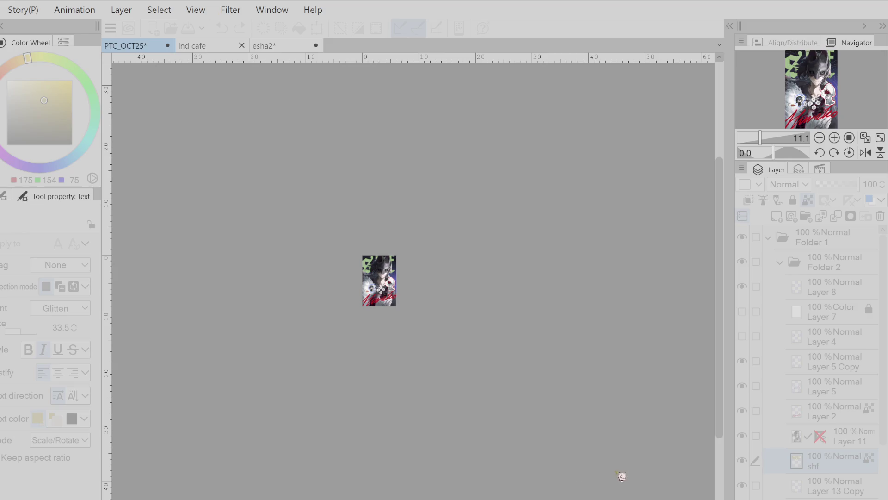
{"action": "key", "text": "ctrl+z"}
{"action": "key", "text": "ctrl+z"}
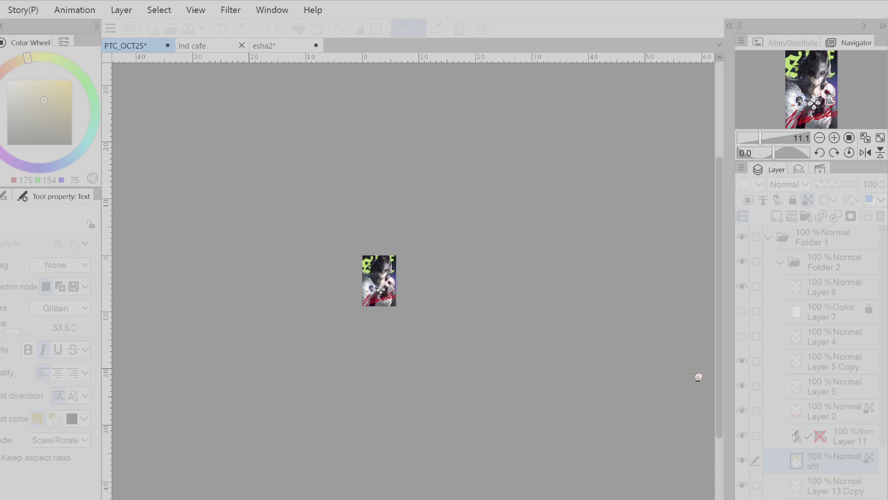
{"action": "scroll", "coordinate": [371, 232], "scroll_direction": "up", "scroll_amount": 3}
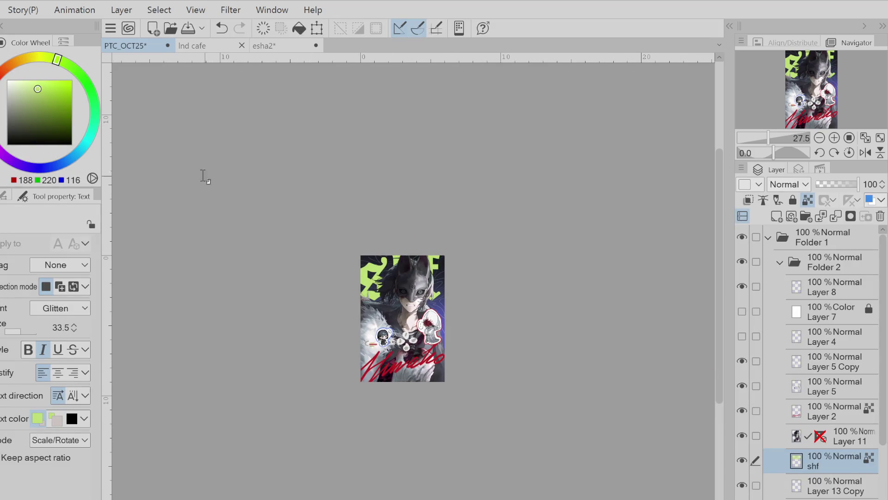
Sample the lime green from the title as the drawing colour
{"action": "left_click_drag", "start_coordinate": [54, 64], "coordinate": [49, 60]}
{"action": "scroll", "coordinate": [399, 233], "scroll_direction": "down", "scroll_amount": 1}
{"action": "scroll", "coordinate": [419, 284], "scroll_direction": "up", "scroll_amount": 4}
{"action": "left_click", "coordinate": [426, 233], "text": "alt"}
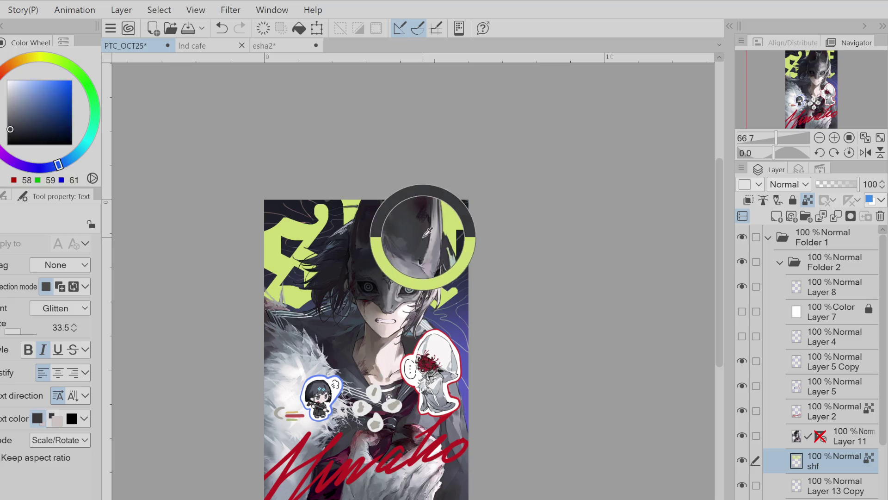
{"action": "mouse_move", "coordinate": [45, 107]}
{"action": "left_mouse_down"}
{"action": "mouse_move", "coordinate": [20, 94]}
{"action": "mouse_move", "coordinate": [14, 162]}
{"action": "left_mouse_up"}
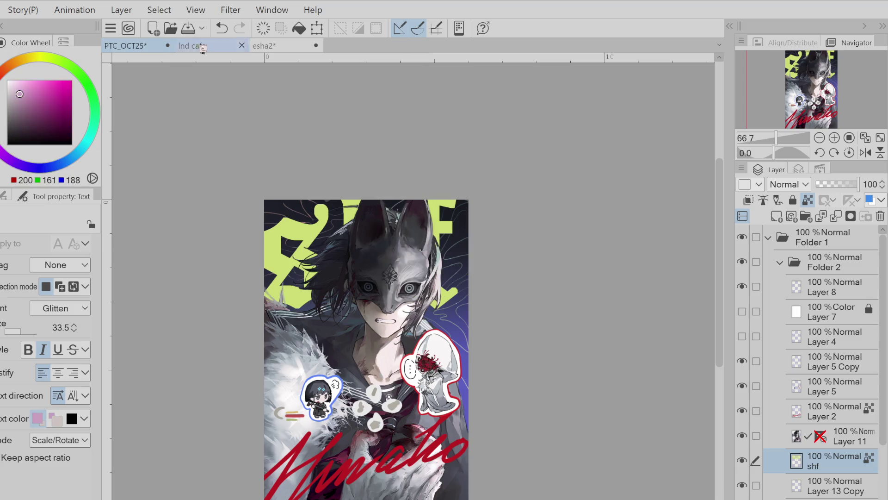
{"action": "scroll", "coordinate": [238, 227], "scroll_direction": "down", "scroll_amount": 2}
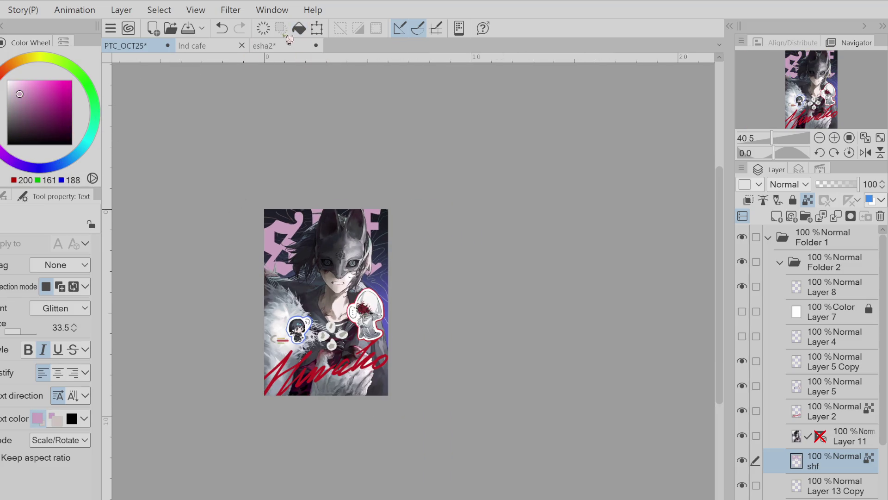
{"action": "left_click", "coordinate": [221, 29]}
{"action": "left_click", "coordinate": [294, 227], "text": "alt"}
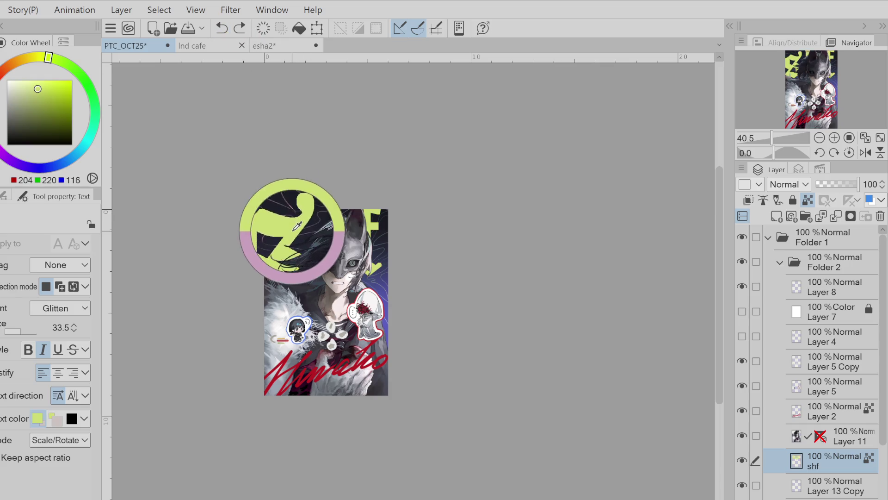
Step through the layers and select Layer 2, which holds the signature
{"action": "left_click", "coordinate": [750, 288]}
{"action": "left_click", "coordinate": [742, 287]}
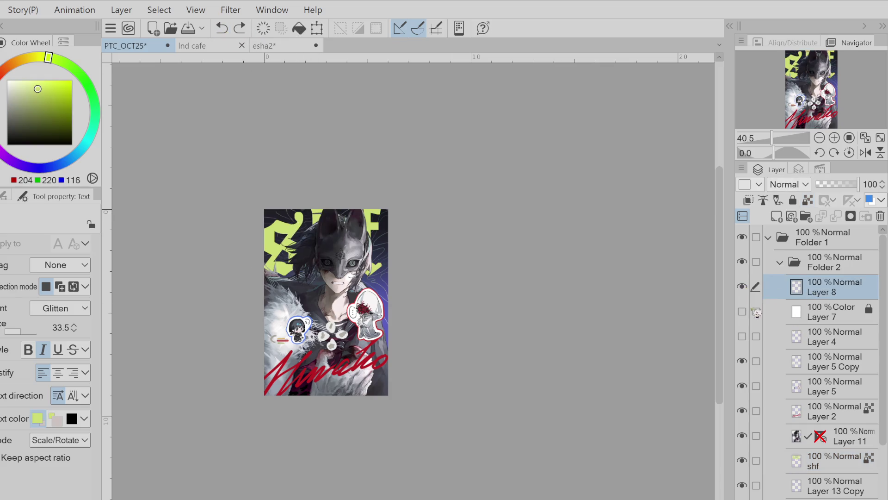
{"action": "left_click", "coordinate": [742, 361]}
{"action": "left_click", "coordinate": [742, 361]}
{"action": "left_click", "coordinate": [770, 361]}
{"action": "left_click", "coordinate": [771, 386]}
{"action": "left_click", "coordinate": [770, 411]}
{"action": "scroll", "coordinate": [318, 222], "scroll_direction": "down", "scroll_amount": 5}
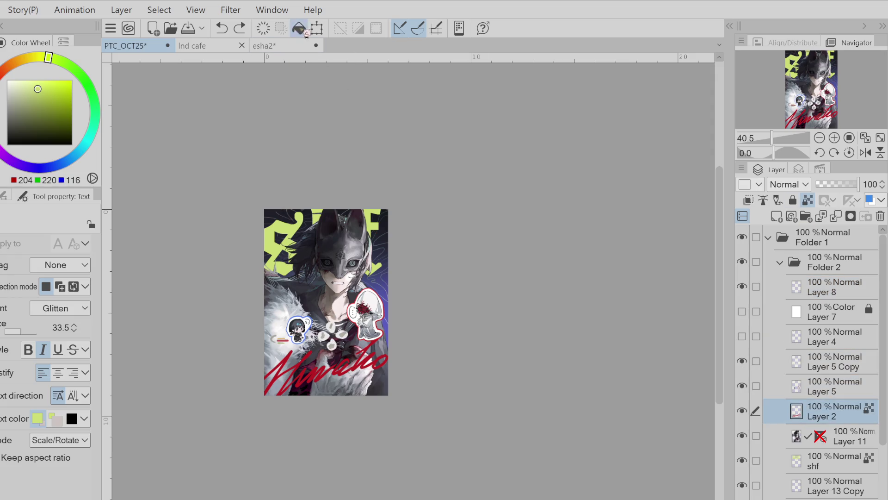
{"action": "scroll", "coordinate": [319, 224], "scroll_direction": "up", "scroll_amount": 3}
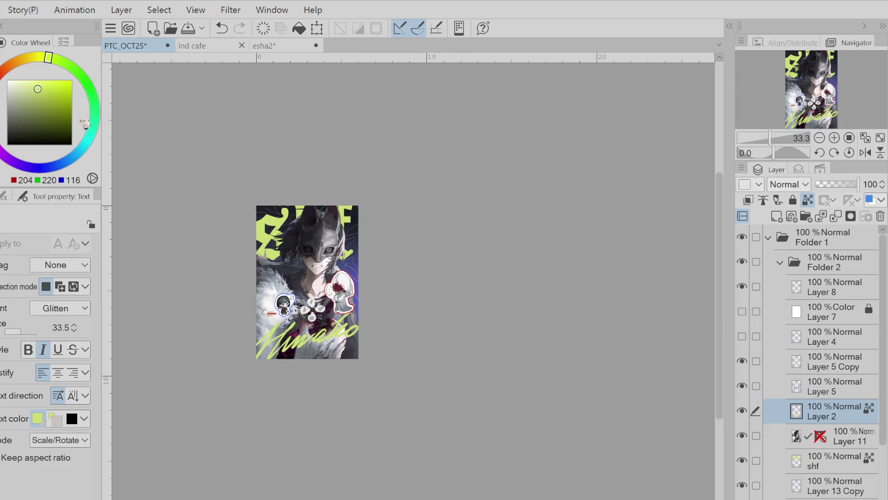
{"action": "scroll", "coordinate": [323, 193], "scroll_direction": "down", "scroll_amount": 3}
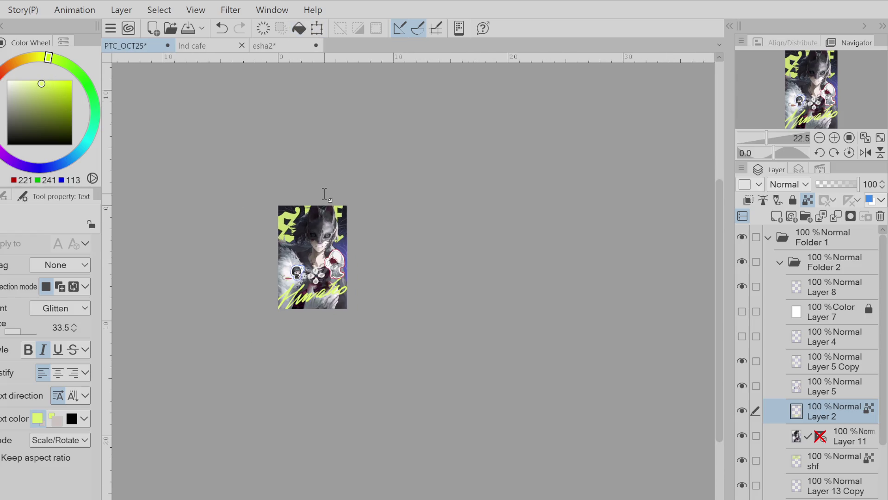
Select the shf title layer and try bright red, deeper red and muted pink colours
{"action": "scroll", "coordinate": [343, 231], "scroll_direction": "up", "scroll_amount": 3}
{"action": "scroll", "coordinate": [343, 231], "scroll_direction": "down", "scroll_amount": 3}
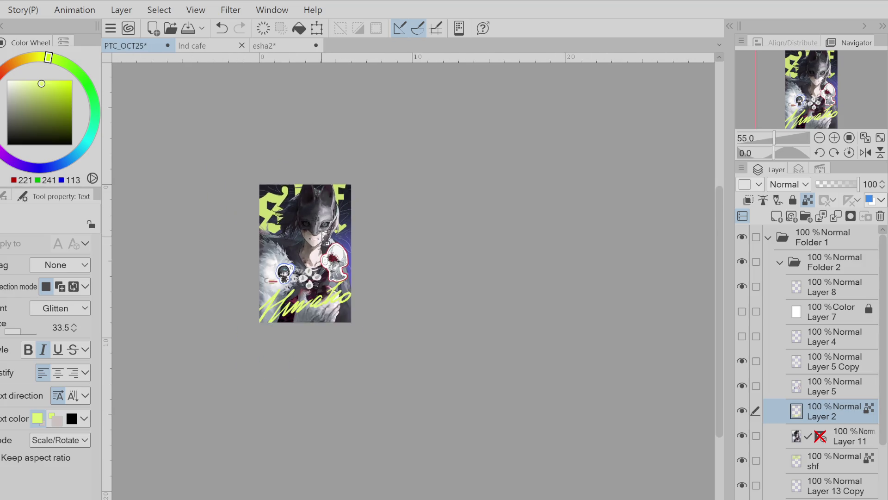
{"action": "scroll", "coordinate": [394, 301], "scroll_direction": "up", "scroll_amount": 3}
{"action": "left_click", "coordinate": [821, 464]}
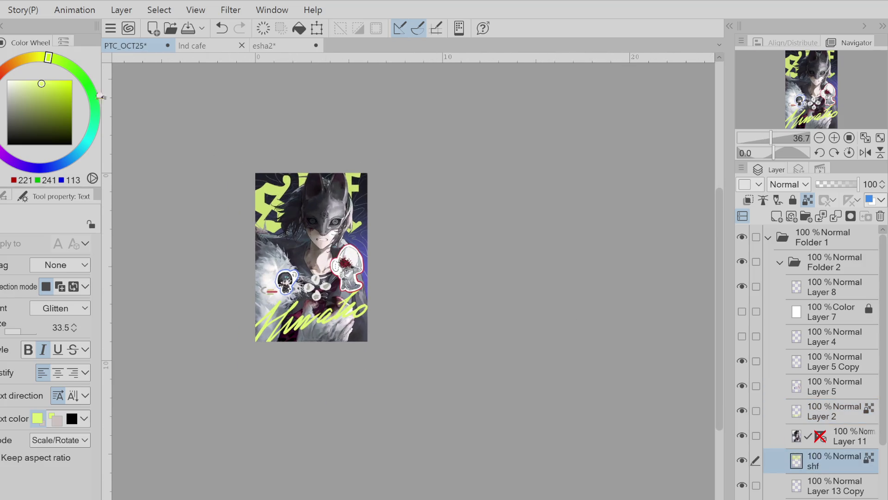
{"action": "left_click", "coordinate": [12, 78]}
{"action": "left_click", "coordinate": [47, 81]}
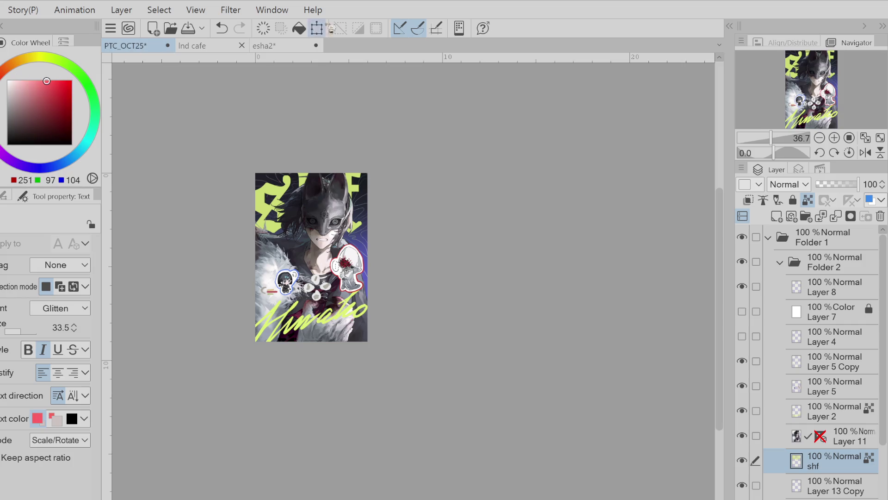
{"action": "scroll", "coordinate": [318, 167], "scroll_direction": "down", "scroll_amount": 1}
{"action": "left_click", "coordinate": [59, 90]}
{"action": "scroll", "coordinate": [287, 164], "scroll_direction": "down", "scroll_amount": 2}
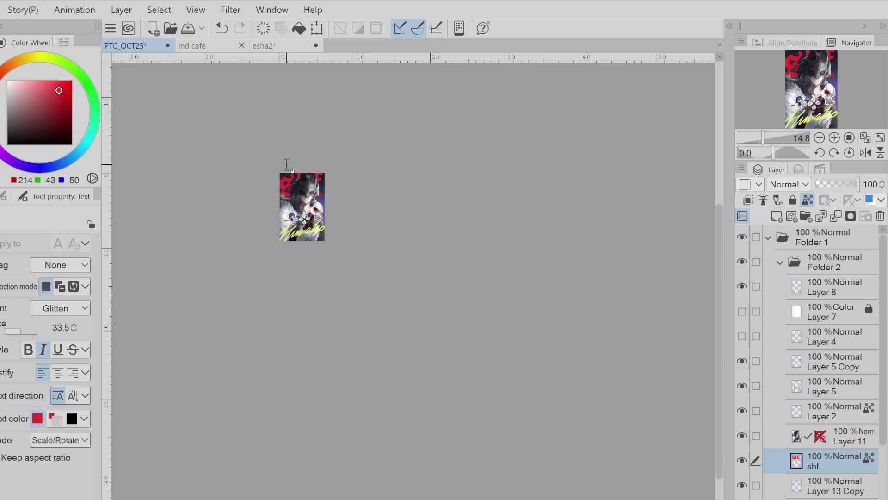
{"action": "left_click_drag", "start_coordinate": [52, 102], "coordinate": [34, 94]}
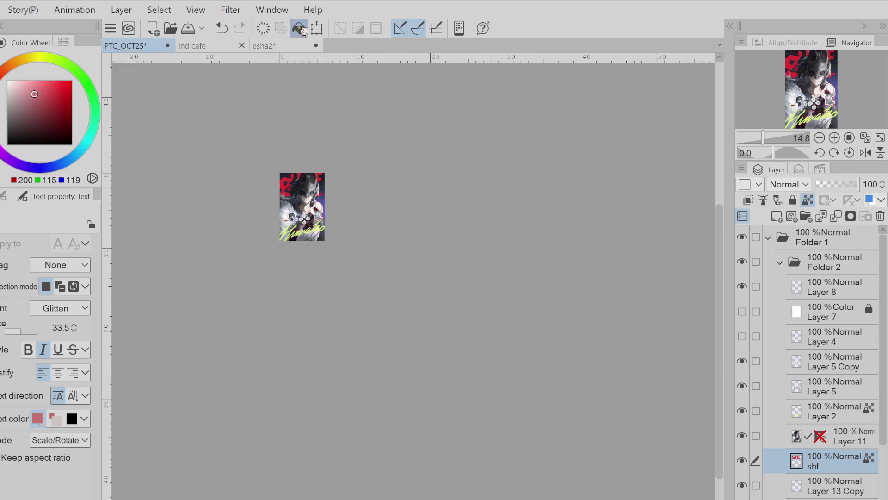
Try dark olive, then pale khaki, and settle on a slightly darker khaki shade
{"action": "left_click", "coordinate": [34, 110]}
{"action": "left_click", "coordinate": [47, 57]}
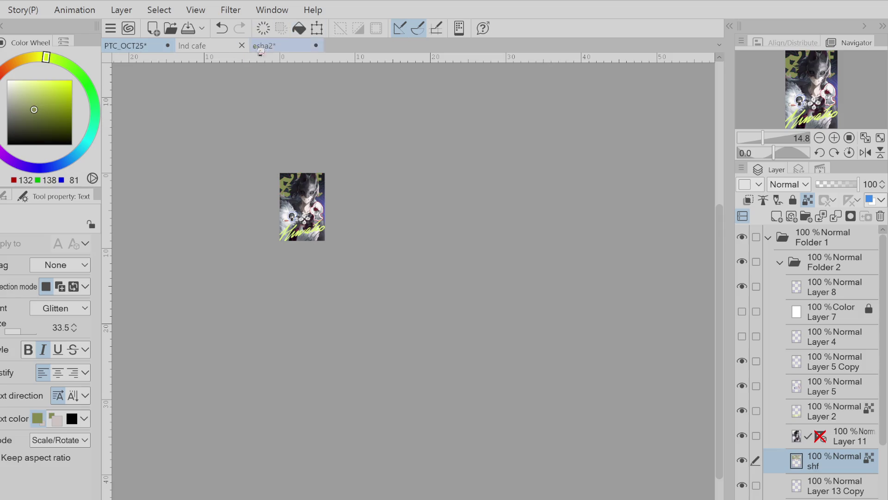
{"action": "left_click", "coordinate": [28, 101]}
{"action": "left_click", "coordinate": [37, 57]}
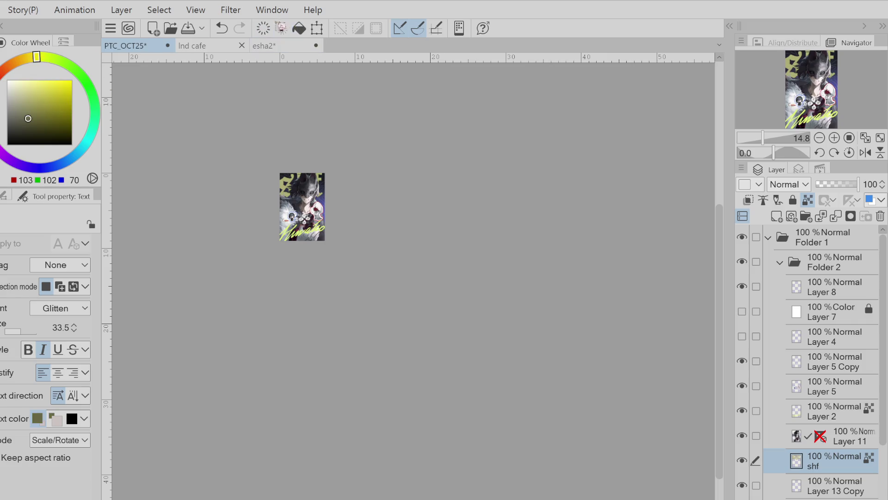
{"action": "left_click", "coordinate": [34, 100]}
{"action": "left_click", "coordinate": [33, 104]}
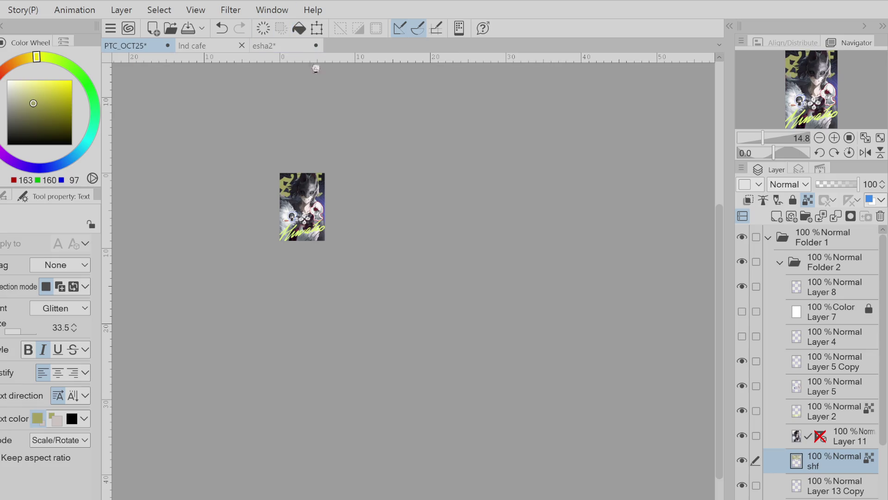
{"action": "scroll", "coordinate": [419, 125], "scroll_direction": "down", "scroll_amount": 2}
Try a red title colour, undo it, then test red-brown, orange-red and softer orange tones
{"action": "left_click", "coordinate": [8, 71]}
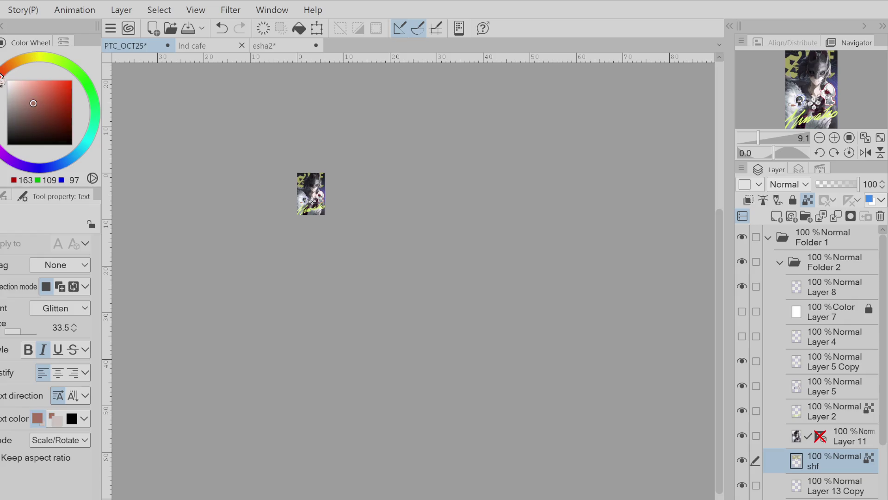
{"action": "left_click", "coordinate": [222, 28]}
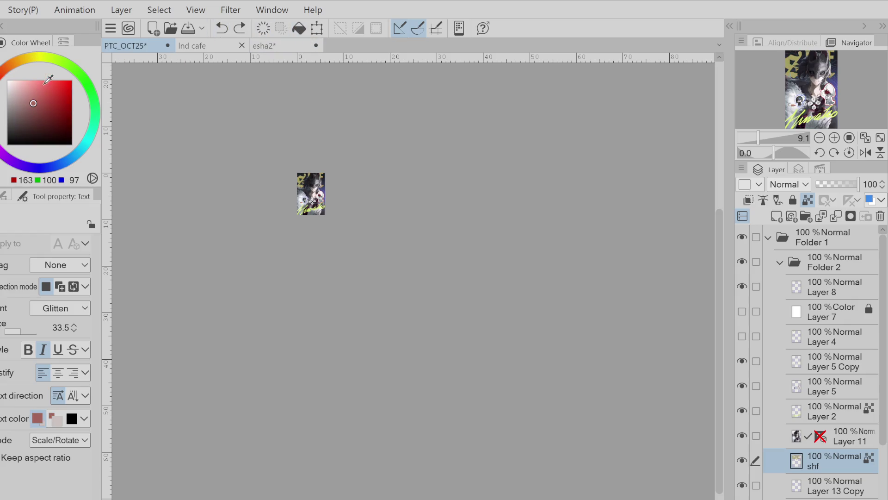
{"action": "left_click", "coordinate": [5, 69]}
{"action": "left_click", "coordinate": [60, 116]}
{"action": "left_click", "coordinate": [58, 97]}
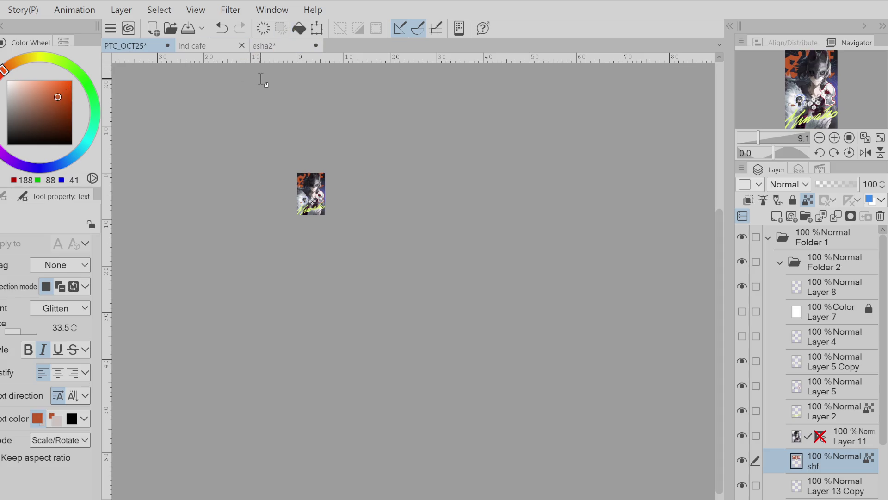
{"action": "left_click_drag", "start_coordinate": [58, 96], "coordinate": [44, 92]}
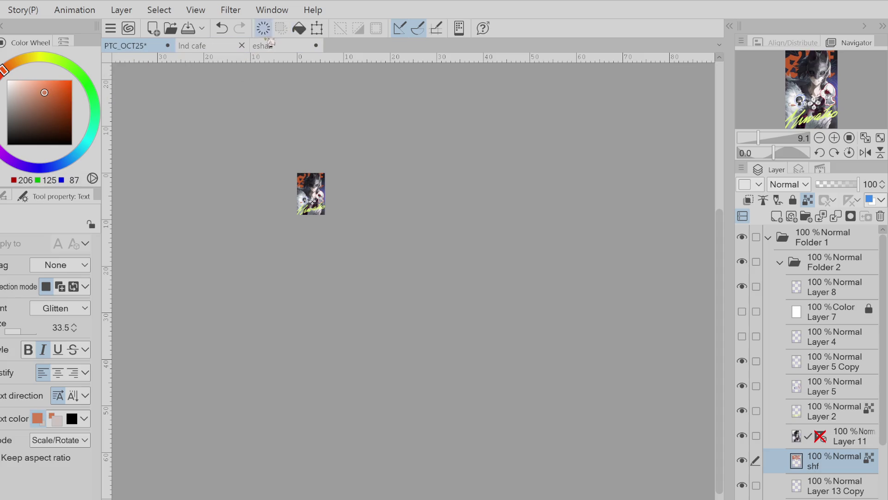
{"action": "scroll", "coordinate": [324, 164], "scroll_direction": "up", "scroll_amount": 5}
{"action": "left_click", "coordinate": [310, 177], "text": "alt"}
{"action": "left_click_drag", "start_coordinate": [314, 174], "coordinate": [327, 184], "text": "alt"}
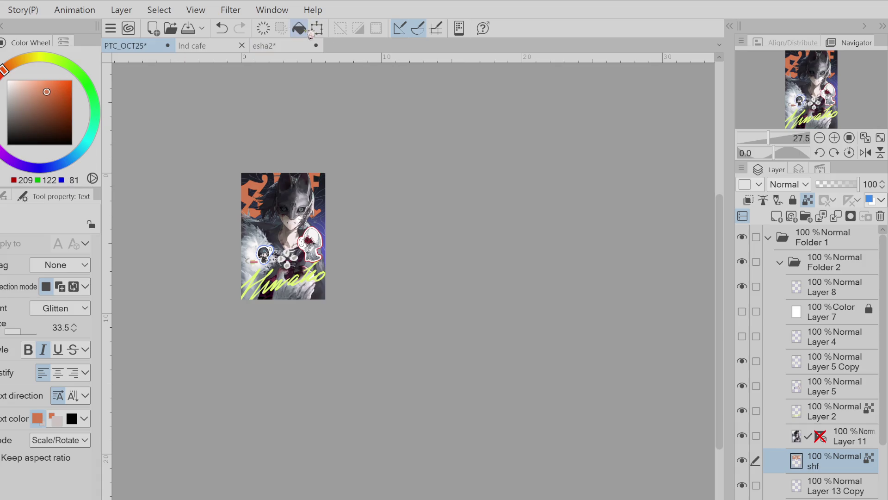
Undo three edits, eyedrop the olive title colour (163, 160, 97), and zoom to 30%
{"action": "scroll", "coordinate": [301, 119], "scroll_direction": "down", "scroll_amount": 3}
{"action": "scroll", "coordinate": [301, 119], "scroll_direction": "down", "scroll_amount": 2}
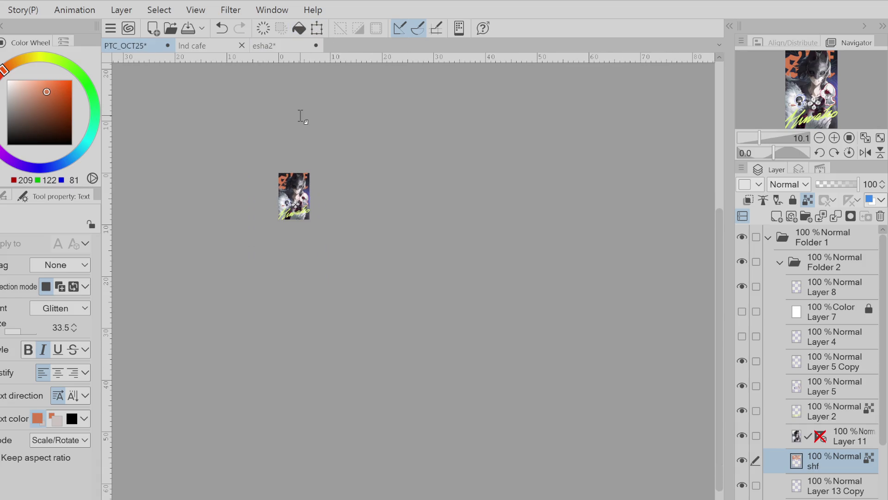
{"action": "scroll", "coordinate": [301, 116], "scroll_direction": "down", "scroll_amount": 2}
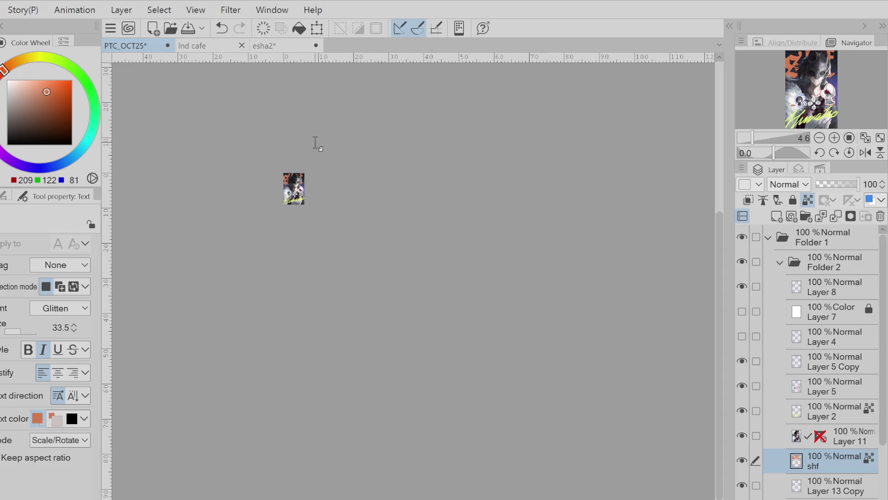
{"action": "left_click", "coordinate": [223, 29]}
{"action": "left_click", "coordinate": [223, 29]}
{"action": "left_click", "coordinate": [223, 29]}
{"action": "scroll", "coordinate": [296, 173], "scroll_direction": "up", "scroll_amount": 5}
{"action": "left_click", "coordinate": [268, 189], "text": "alt"}
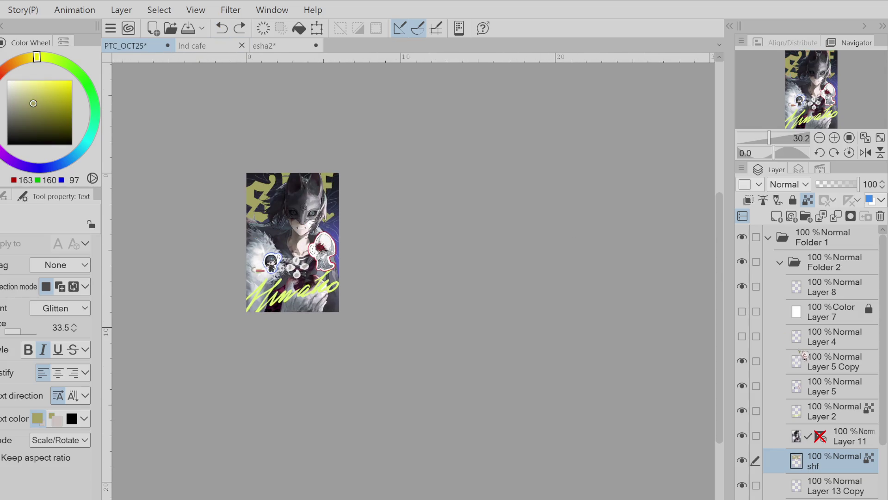
{"action": "left_click_drag", "start_coordinate": [796, 333], "coordinate": [746, 288]}
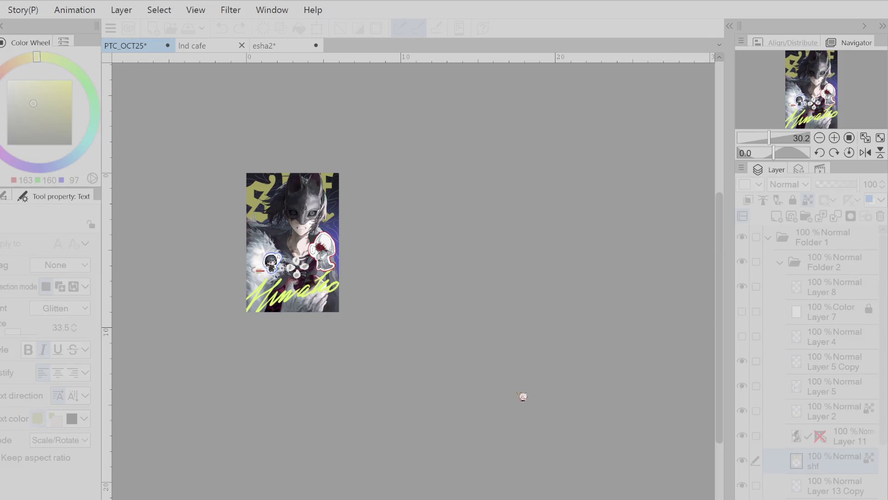
Make Layer 4 visible to restore the red-and-white pills, then briefly hide the sticker layer
{"action": "scroll", "coordinate": [430, 321], "scroll_direction": "down", "scroll_amount": 3}
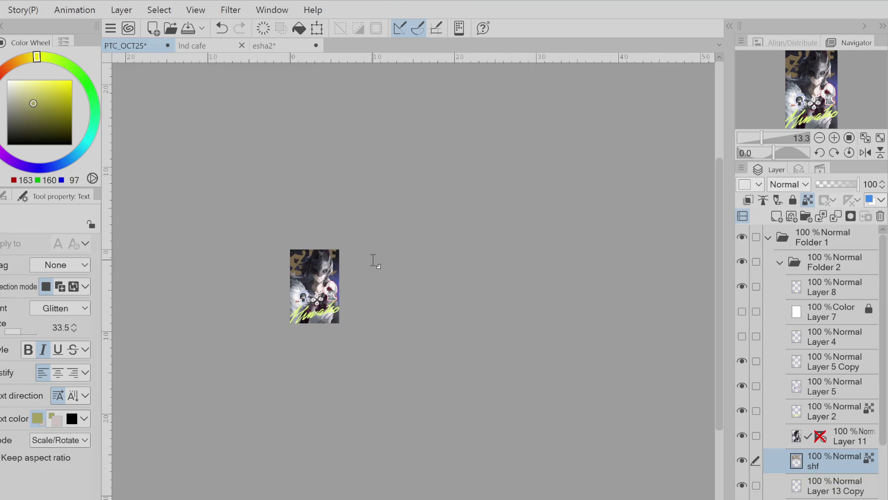
{"action": "scroll", "coordinate": [373, 260], "scroll_direction": "up", "scroll_amount": 4}
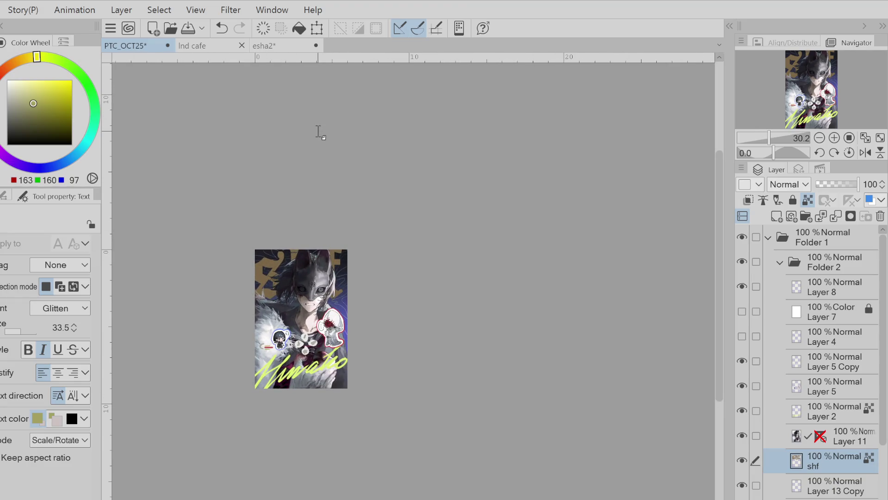
{"action": "scroll", "coordinate": [273, 359], "scroll_direction": "up", "scroll_amount": 5}
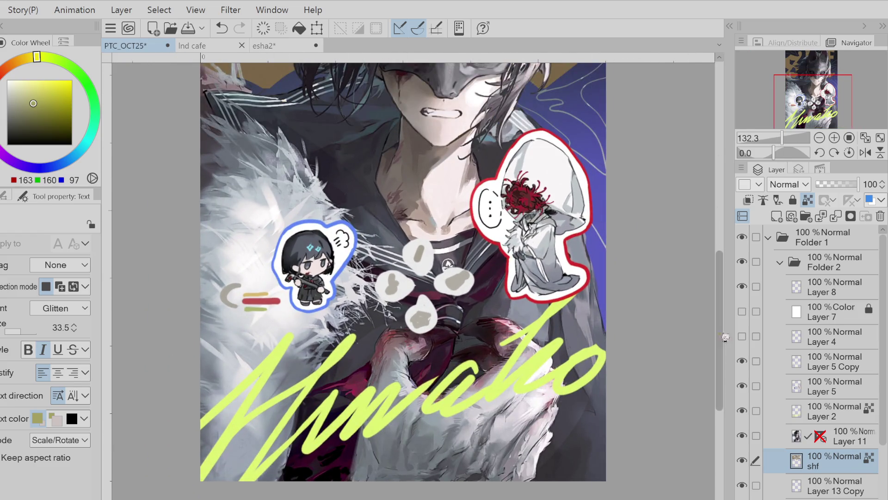
{"action": "left_click", "coordinate": [743, 337]}
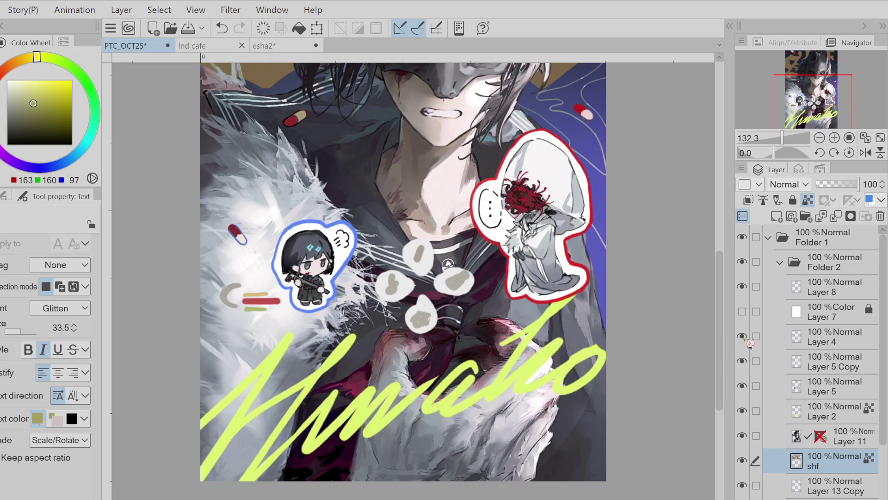
{"action": "scroll", "coordinate": [597, 308], "scroll_direction": "down", "scroll_amount": 4}
{"action": "scroll", "coordinate": [606, 253], "scroll_direction": "up", "scroll_amount": 3}
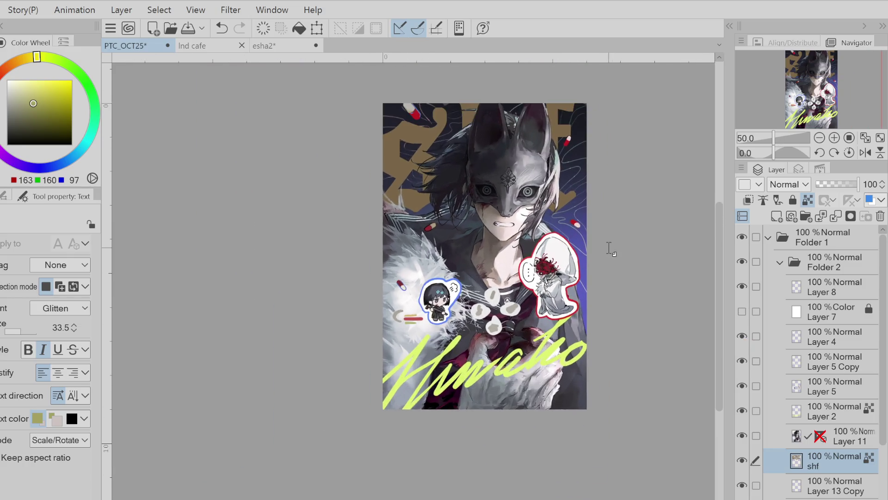
{"action": "scroll", "coordinate": [583, 272], "scroll_direction": "down", "scroll_amount": 1}
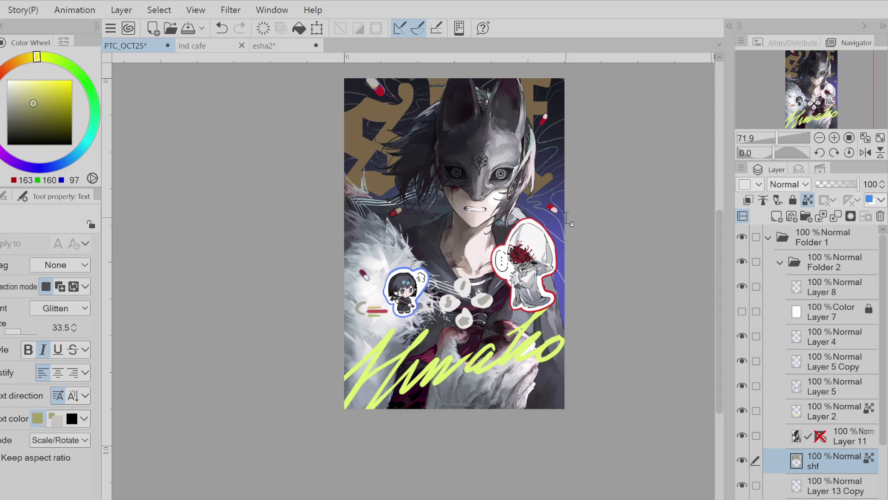
{"action": "left_click", "coordinate": [742, 386]}
{"action": "left_click", "coordinate": [742, 386]}
{"action": "left_click", "coordinate": [823, 385]}
{"action": "key", "text": "e"}
{"action": "left_click", "coordinate": [816, 362]}
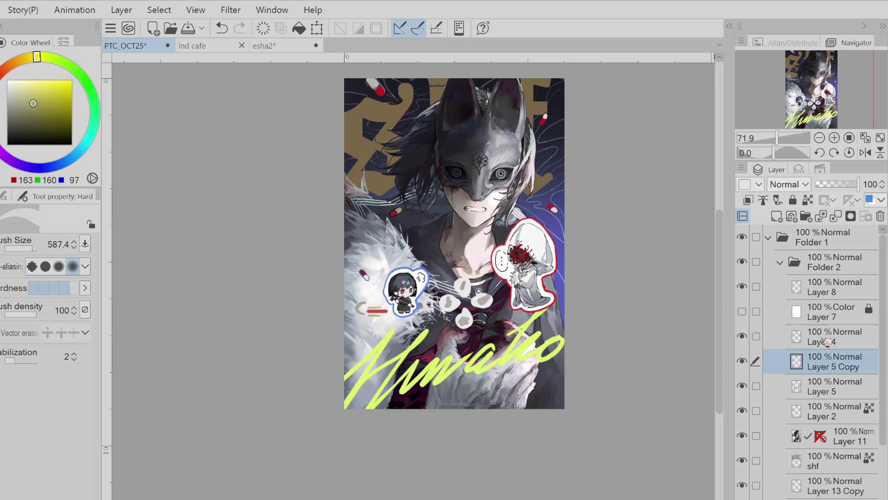
{"action": "left_click", "coordinate": [826, 343]}
{"action": "mouse_move", "coordinate": [674, 179]}
{"action": "left_mouse_down"}
{"action": "mouse_move", "coordinate": [645, 244]}
{"action": "mouse_move", "coordinate": [654, 217]}
{"action": "left_mouse_up"}
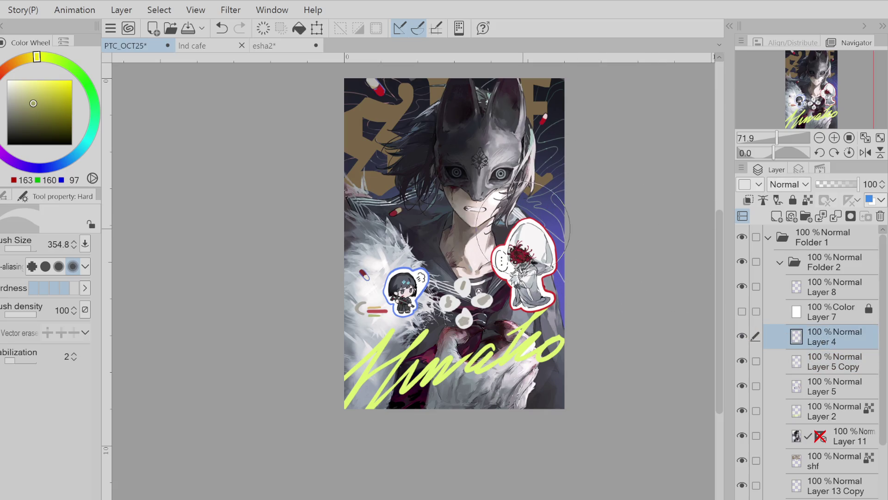
{"action": "scroll", "coordinate": [507, 308], "scroll_direction": "down", "scroll_amount": 1}
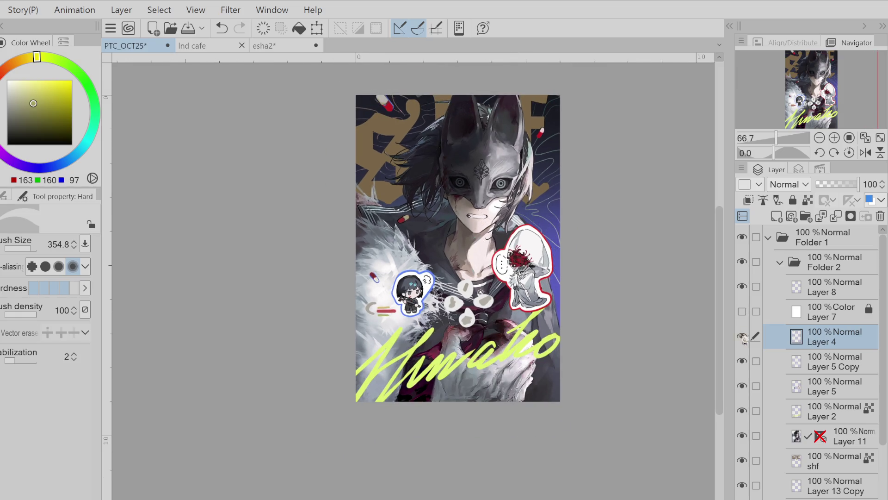
{"action": "left_click", "coordinate": [799, 170]}
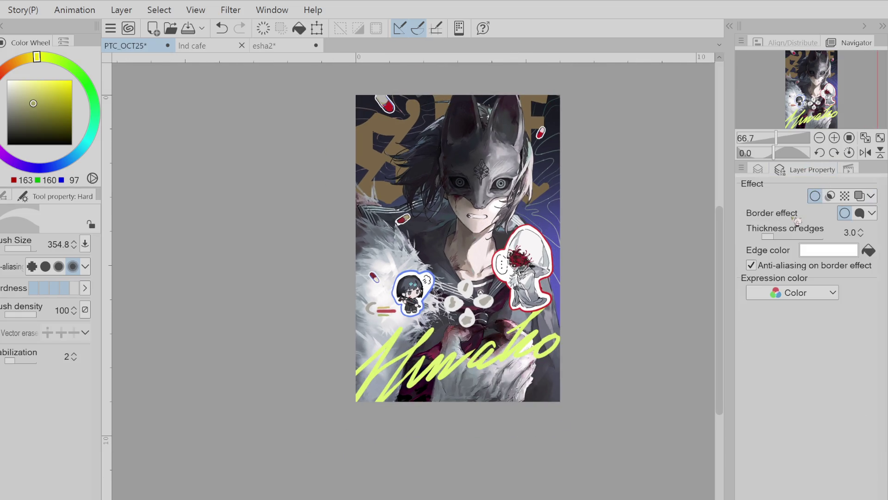
{"action": "left_click", "coordinate": [513, 334], "text": "alt"}
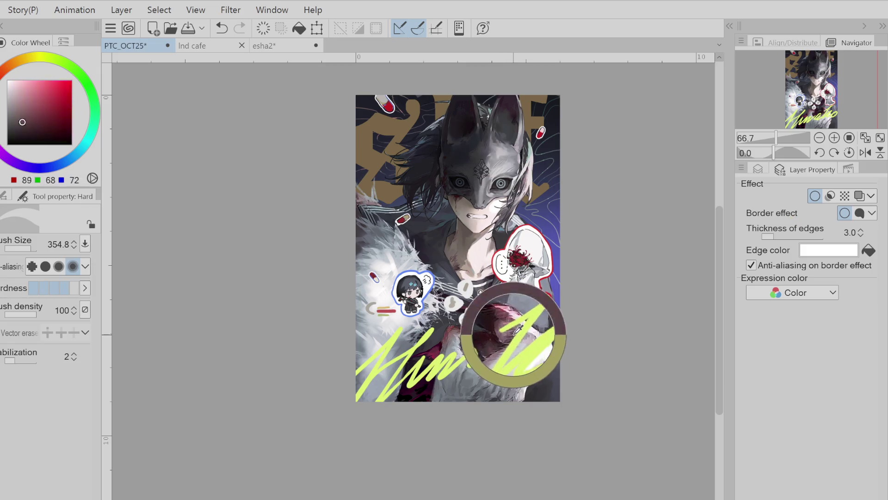
{"action": "left_click", "coordinate": [870, 250]}
{"action": "left_click_drag", "start_coordinate": [768, 236], "coordinate": [790, 241]}
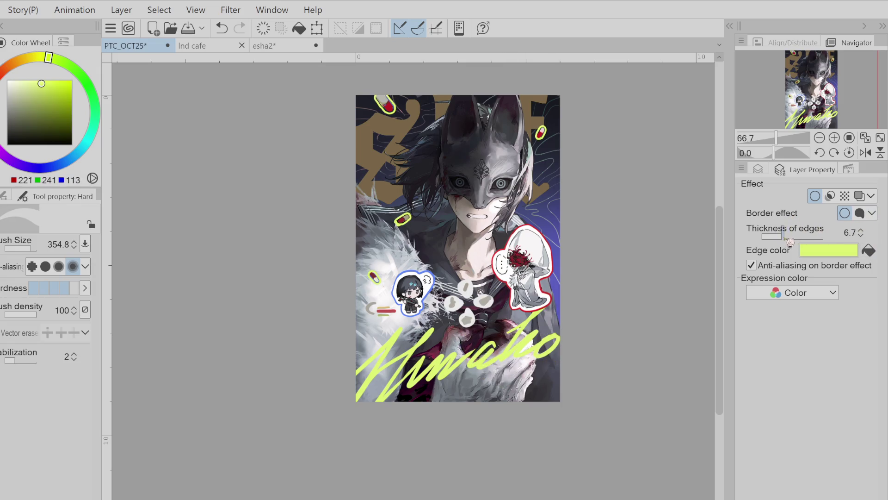
{"action": "left_click", "coordinate": [815, 196]}
{"action": "left_click", "coordinate": [758, 169]}
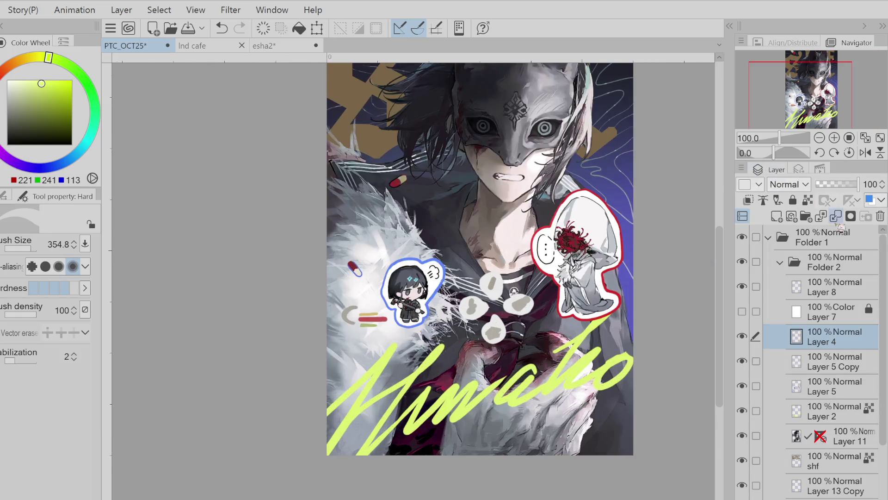
Repaint part of the blue-outlined capsule with a round pen at about size 13.8
{"action": "scroll", "coordinate": [414, 295], "scroll_direction": "up", "scroll_amount": 4}
{"action": "key", "text": "b"}
{"action": "mouse_move", "coordinate": [430, 148]}
{"action": "left_mouse_down"}
{"action": "mouse_move", "coordinate": [389, 135]}
{"action": "mouse_move", "coordinate": [401, 135]}
{"action": "left_mouse_up"}
{"action": "key", "text": "ctrl+z"}
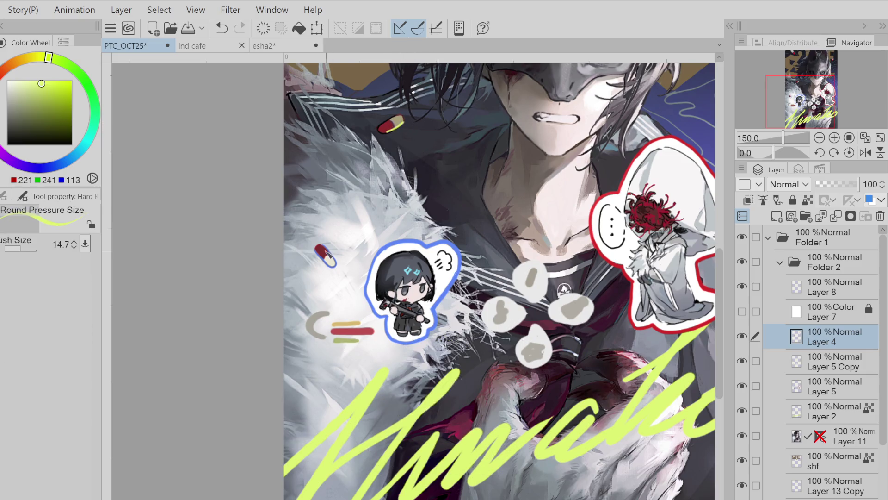
{"action": "left_click_drag", "start_coordinate": [321, 248], "coordinate": [326, 255]}
{"action": "scroll", "coordinate": [327, 337], "scroll_direction": "down", "scroll_amount": 2}
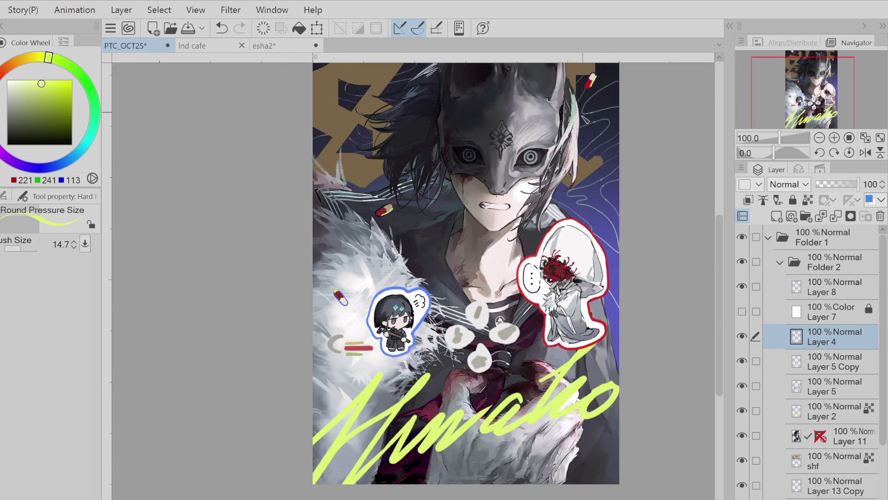
{"action": "scroll", "coordinate": [456, 126], "scroll_direction": "down", "scroll_amount": 2}
{"action": "scroll", "coordinate": [455, 125], "scroll_direction": "up", "scroll_amount": 1}
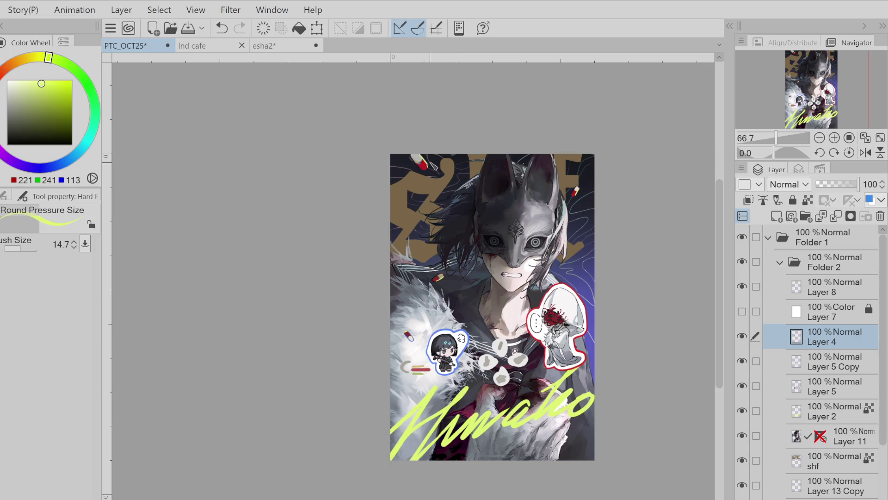
Fill pill sections with cream and grey sampled from the artwork, then sample deep red (185, 27, 33)
{"action": "left_click", "coordinate": [417, 329], "text": "alt"}
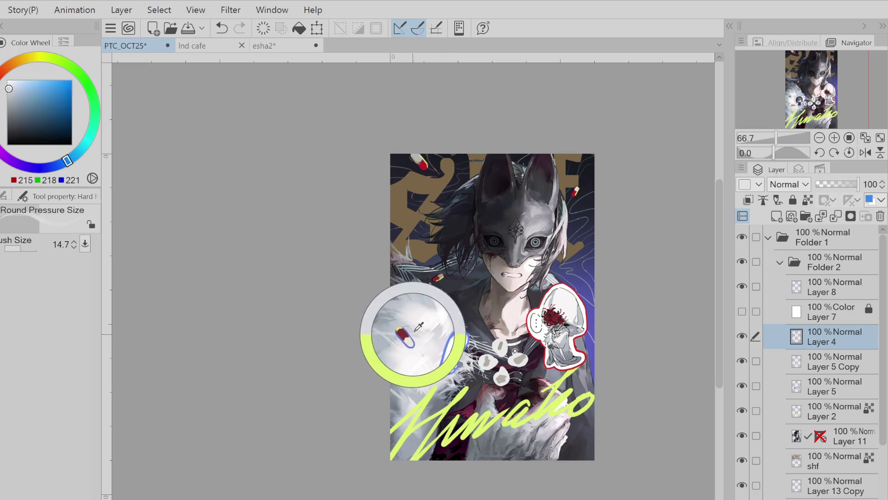
{"action": "key", "text": "g"}
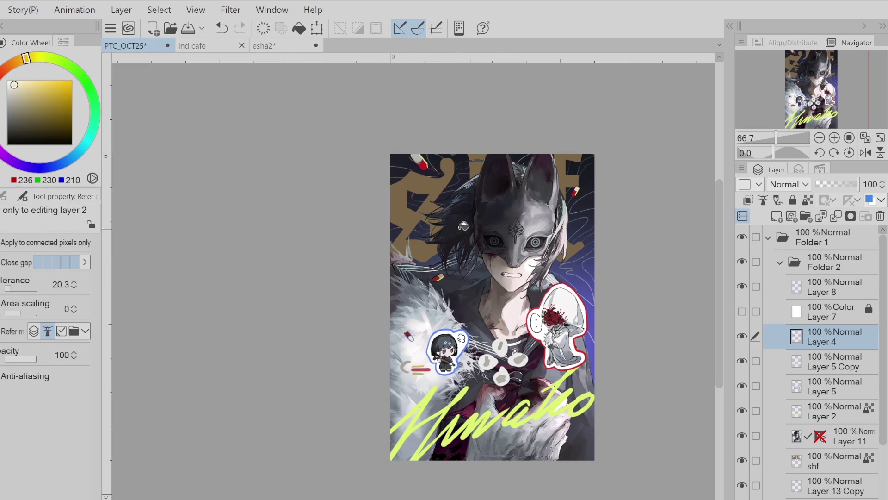
{"action": "key", "text": "ctrl+z"}
{"action": "left_click", "coordinate": [416, 332], "text": "alt"}
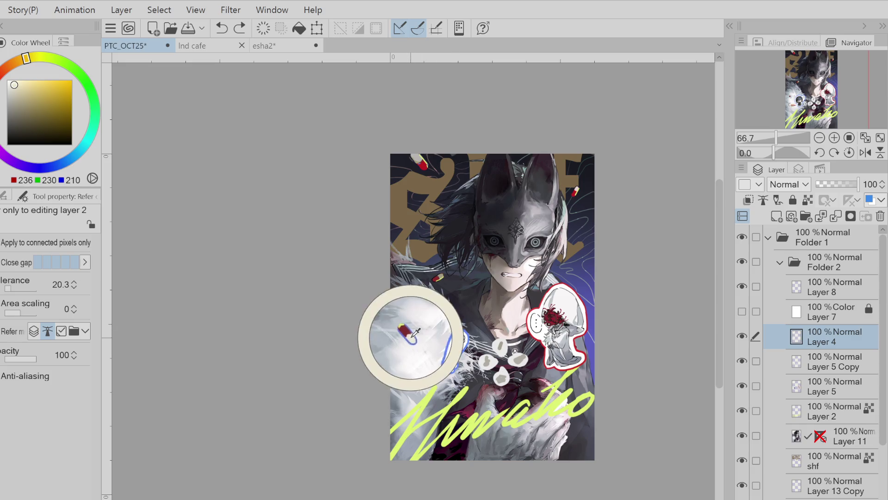
{"action": "left_click", "coordinate": [444, 273]}
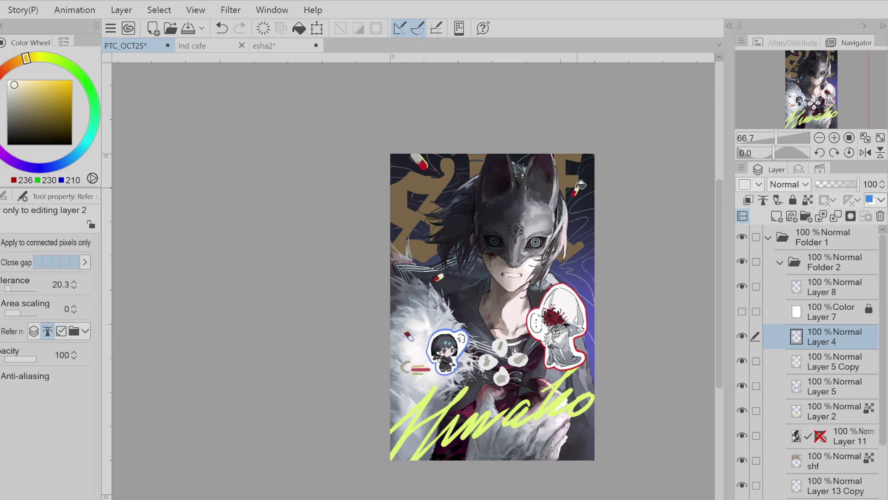
{"action": "key", "text": "ctrl+z"}
{"action": "left_click", "coordinate": [430, 167], "text": "alt"}
{"action": "left_click", "coordinate": [449, 262]}
{"action": "left_click", "coordinate": [437, 277], "text": "alt"}
{"action": "left_click", "coordinate": [423, 165], "text": "alt"}
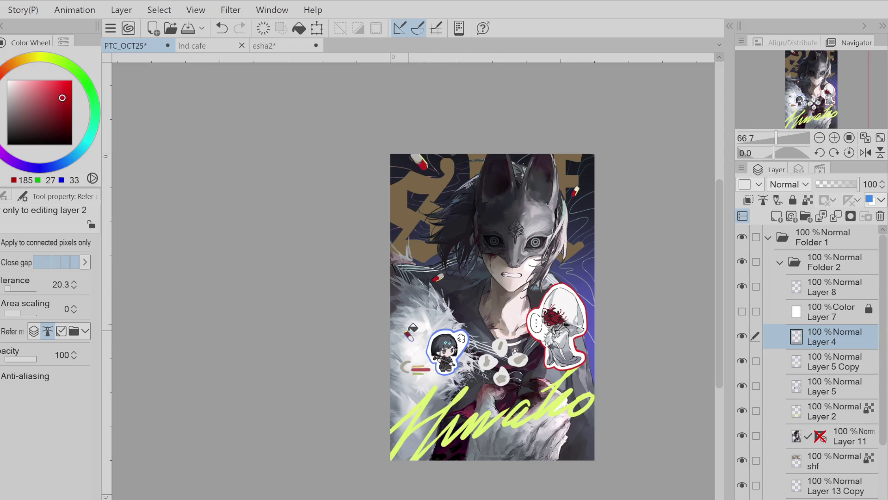
{"action": "scroll", "coordinate": [455, 306], "scroll_direction": "down", "scroll_amount": 1}
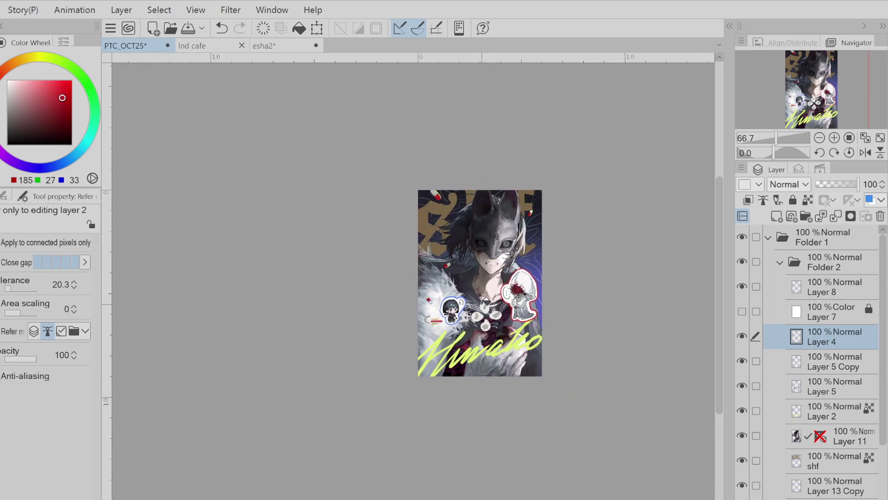
{"action": "scroll", "coordinate": [455, 307], "scroll_direction": "up", "scroll_amount": 4}
{"action": "scroll", "coordinate": [247, 354], "scroll_direction": "up", "scroll_amount": 1}
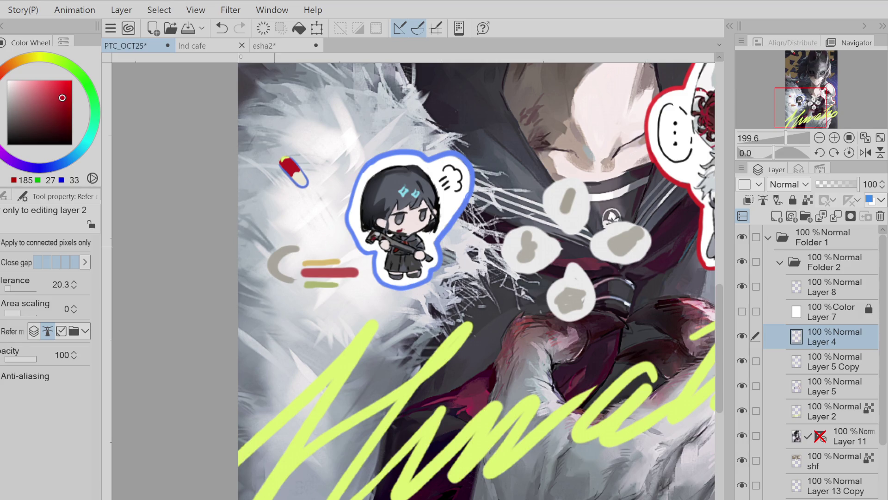
{"action": "scroll", "coordinate": [351, 259], "scroll_direction": "up", "scroll_amount": 1}
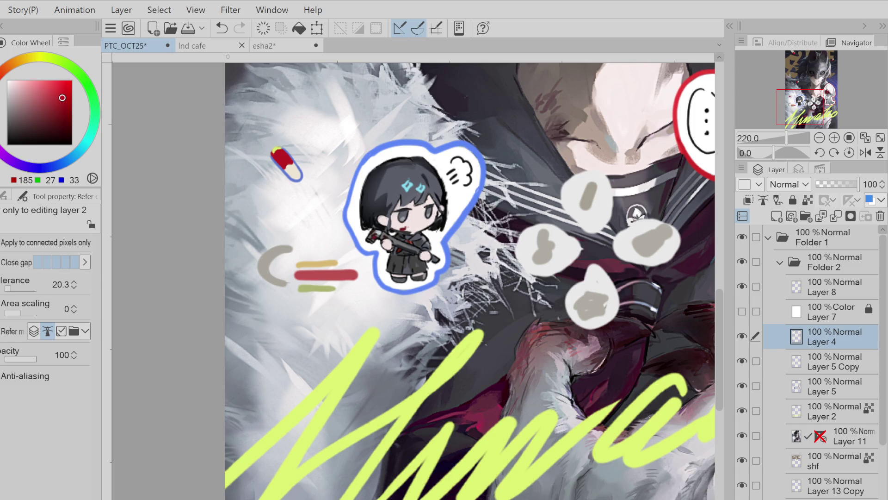
Try filling the grey C shape solid dark grey with lasso fill, then undo the fill
{"action": "left_click", "coordinate": [273, 266], "text": "alt"}
{"action": "key", "text": "m"}
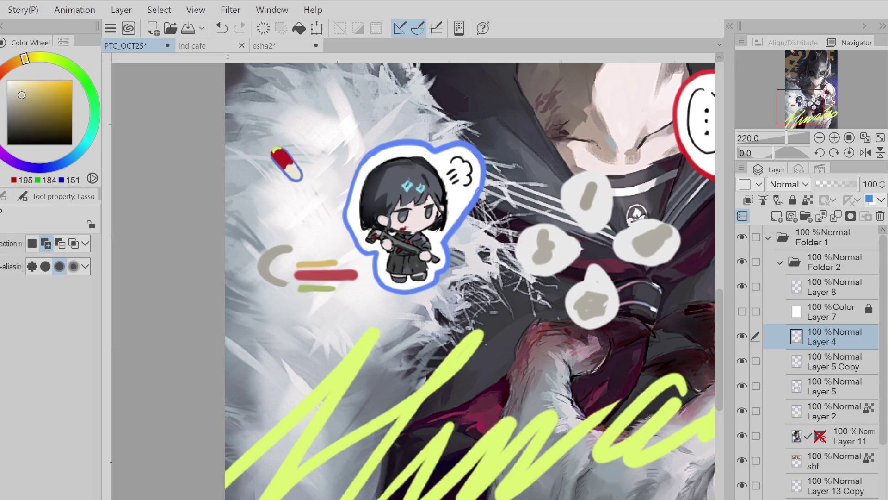
{"action": "mouse_move", "coordinate": [290, 241]}
{"action": "left_mouse_down"}
{"action": "mouse_move", "coordinate": [278, 283]}
{"action": "mouse_move", "coordinate": [292, 285]}
{"action": "left_mouse_up"}
{"action": "key", "text": "ctrl+z"}
{"action": "left_click", "coordinate": [14, 121]}
{"action": "key", "text": "g"}
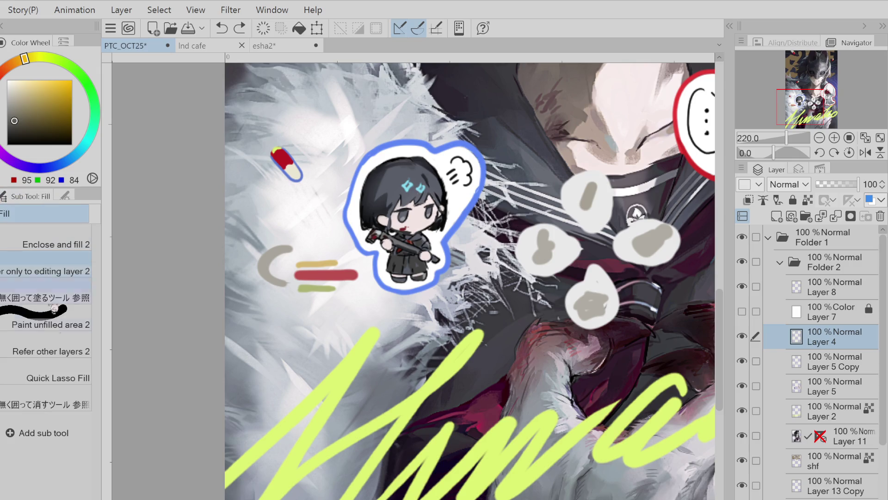
{"action": "mouse_move", "coordinate": [255, 255]}
{"action": "left_mouse_down"}
{"action": "mouse_move", "coordinate": [296, 246]}
{"action": "mouse_move", "coordinate": [284, 280]}
{"action": "mouse_move", "coordinate": [300, 244]}
{"action": "mouse_move", "coordinate": [266, 245]}
{"action": "mouse_move", "coordinate": [284, 285]}
{"action": "mouse_move", "coordinate": [301, 243]}
{"action": "left_mouse_up"}
{"action": "key", "text": "e"}
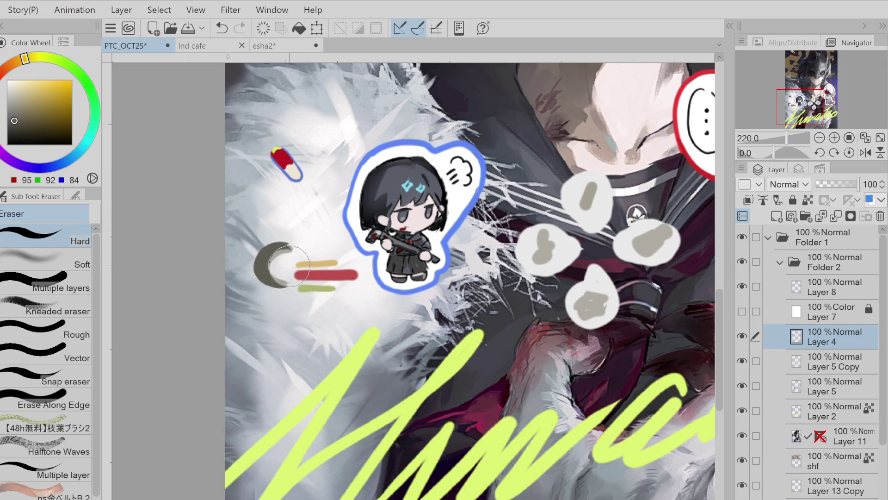
{"action": "key", "text": "ctrl+z"}
Check the stripes layer, then erase the old grey arc on Layer 5 Copy
{"action": "left_click", "coordinate": [742, 361]}
{"action": "left_click", "coordinate": [742, 361]}
{"action": "left_click", "coordinate": [815, 370]}
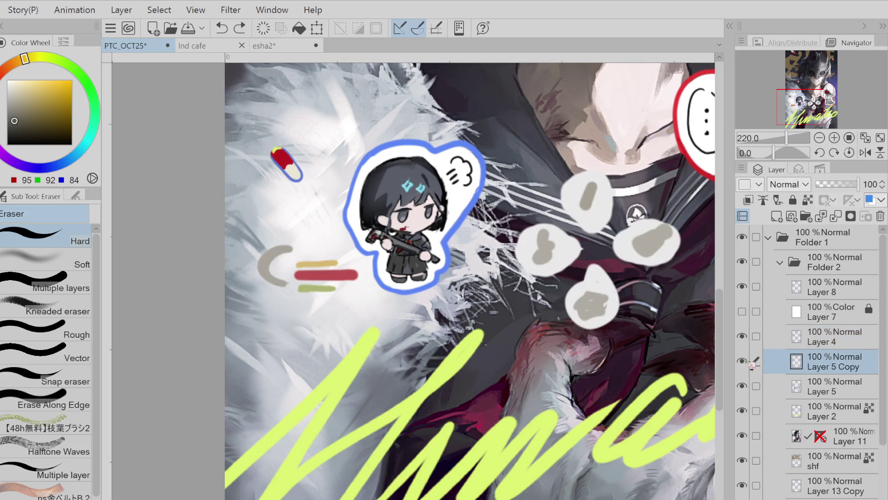
{"action": "left_click_drag", "start_coordinate": [285, 259], "coordinate": [278, 266]}
{"action": "left_click", "coordinate": [284, 267], "text": "alt"}
{"action": "key", "text": "p"}
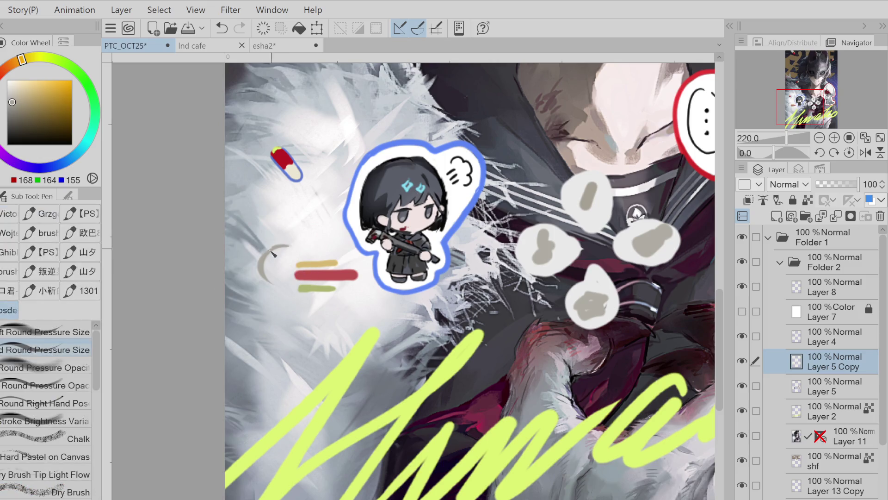
{"action": "key", "text": "w"}
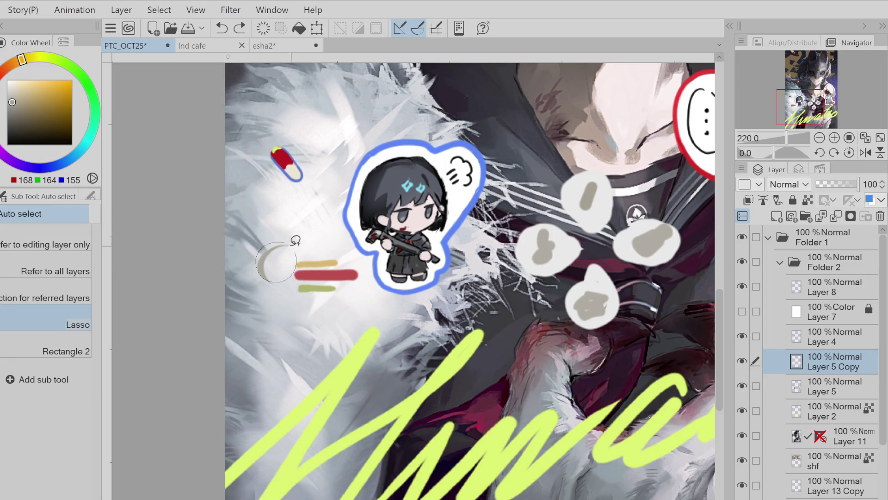
{"action": "key", "text": "e"}
{"action": "mouse_move", "coordinate": [268, 259]}
{"action": "left_mouse_down"}
{"action": "mouse_move", "coordinate": [262, 275]}
{"action": "mouse_move", "coordinate": [245, 278]}
{"action": "mouse_move", "coordinate": [232, 264]}
{"action": "left_mouse_up"}
Draw a grey ellipse left of the stripes with the Ellipse figure tool and begin carving the moon
{"action": "key", "text": "g"}
{"action": "key", "text": "u"}
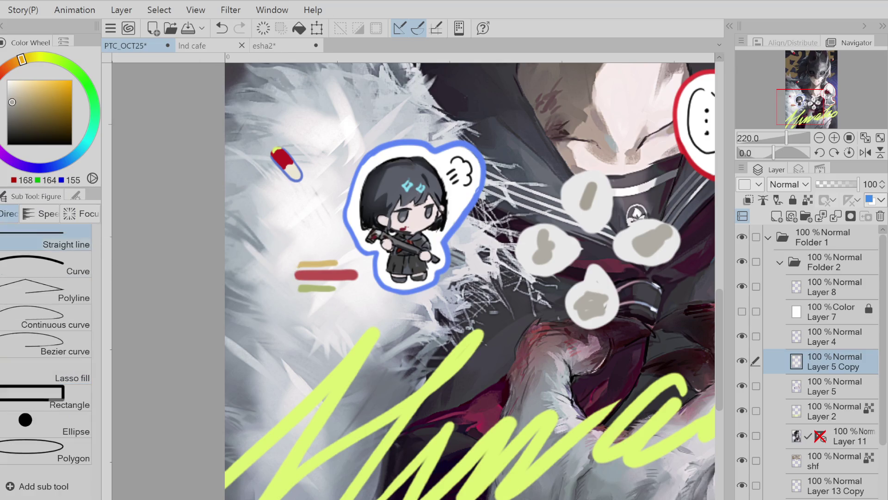
{"action": "left_click", "coordinate": [57, 428]}
{"action": "key", "text": "ctrl+z"}
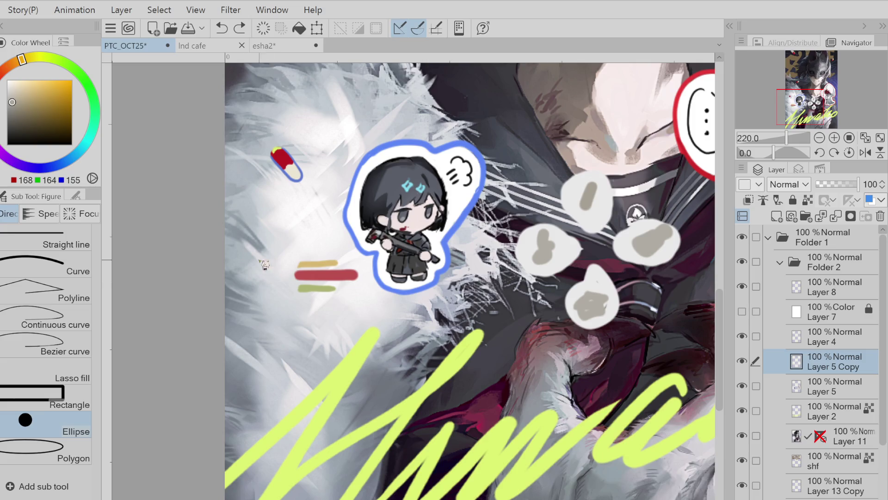
{"action": "mouse_move", "coordinate": [278, 287]}
{"action": "left_mouse_down"}
{"action": "mouse_move", "coordinate": [266, 276]}
{"action": "mouse_move", "coordinate": [350, 276]}
{"action": "left_mouse_up"}
{"action": "key", "text": "e"}
{"action": "key", "text": "ctrl+z"}
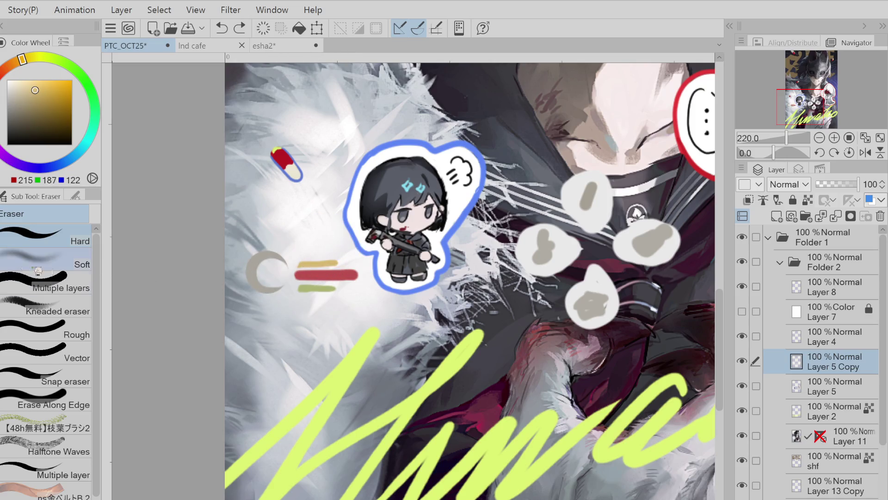
Draw a clean straight red bar with the Straight line tool, tuning the line thickness
{"action": "key", "text": "u"}
{"action": "key", "text": "b"}
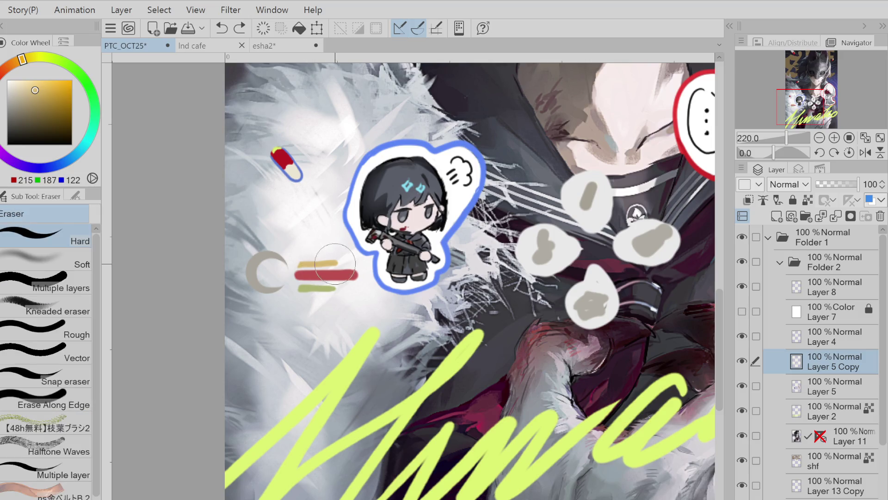
{"action": "key", "text": "u"}
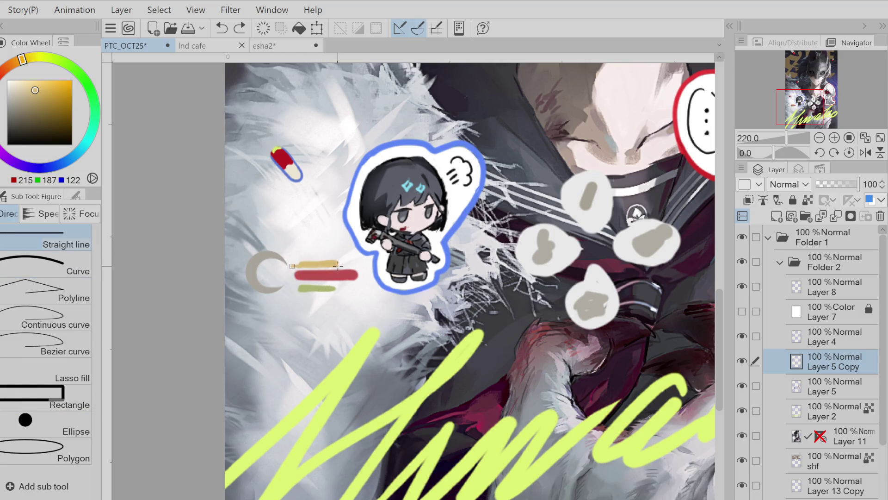
{"action": "key", "text": "ctrl+z"}
{"action": "key", "text": "bracketright"}
{"action": "key", "text": "ctrl+z"}
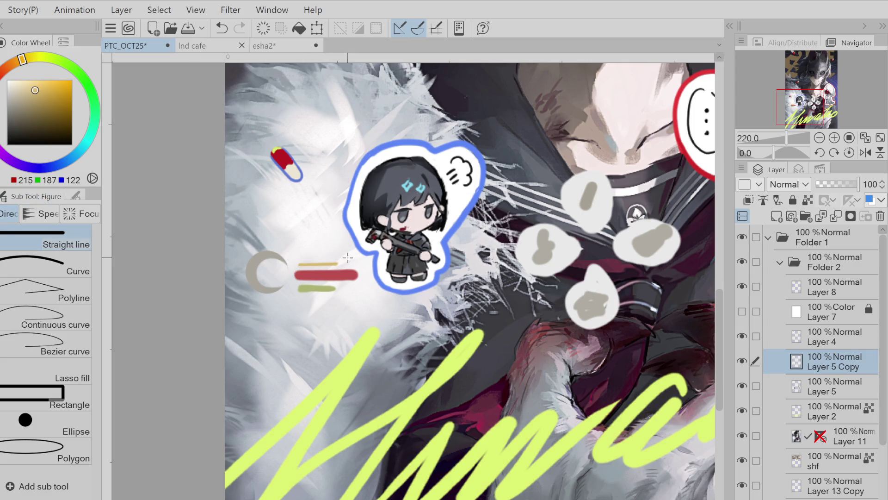
{"action": "key", "text": "bracketleft"}
{"action": "key", "text": "bracketright"}
{"action": "left_click_drag", "start_coordinate": [360, 269], "coordinate": [361, 270]}
{"action": "key", "text": "bracketleft"}
{"action": "key", "text": "ctrl+z"}
{"action": "left_click_drag", "start_coordinate": [297, 270], "coordinate": [366, 271]}
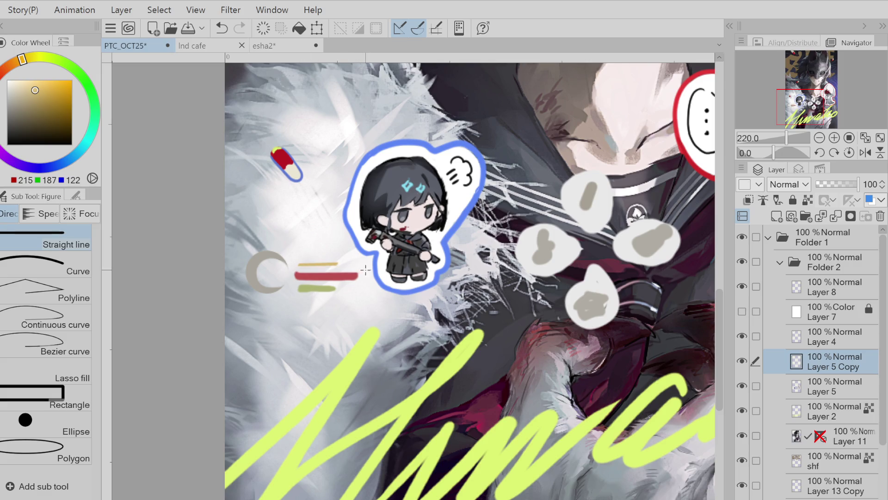
Eyedrop the red and green colours and redraw the green bar as a straight line
{"action": "left_click", "coordinate": [296, 275], "text": "alt"}
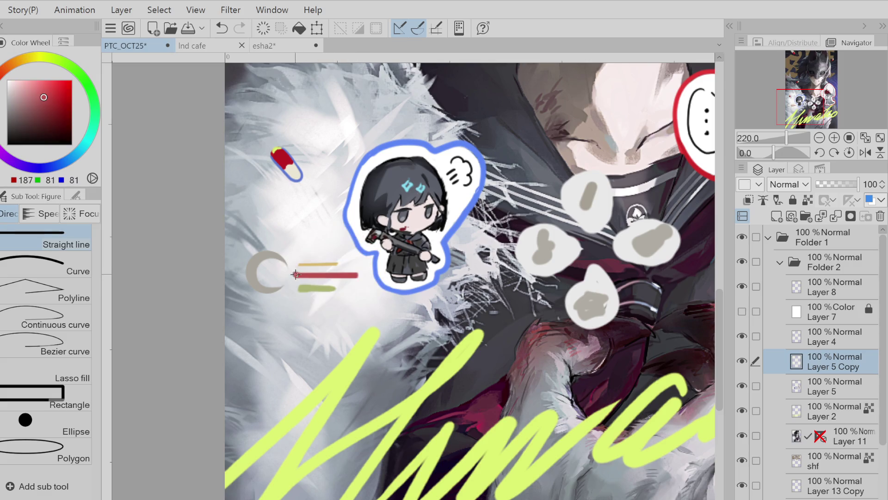
{"action": "left_click_drag", "start_coordinate": [351, 275], "coordinate": [363, 275]}
{"action": "key", "text": "ctrl+z"}
{"action": "left_click", "coordinate": [323, 288], "text": "alt"}
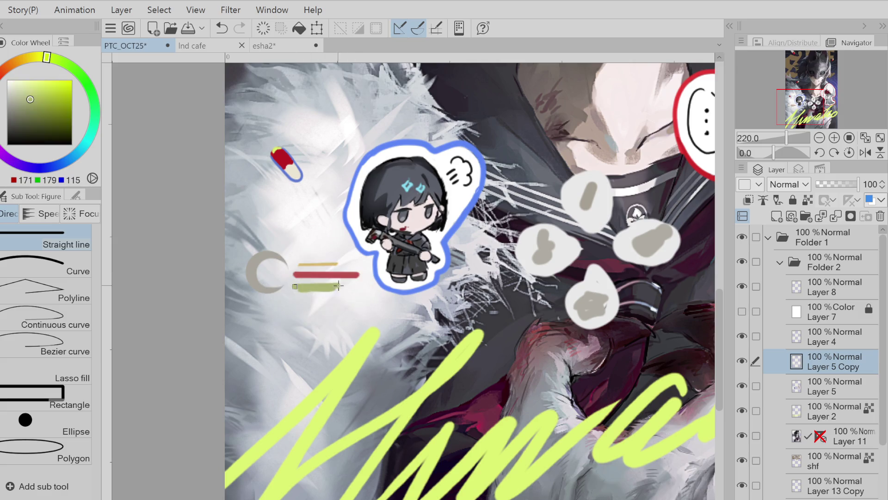
{"action": "left_click_drag", "start_coordinate": [298, 285], "coordinate": [341, 286]}
{"action": "key", "text": "ctrl+z"}
{"action": "left_click_drag", "start_coordinate": [293, 290], "coordinate": [325, 290]}
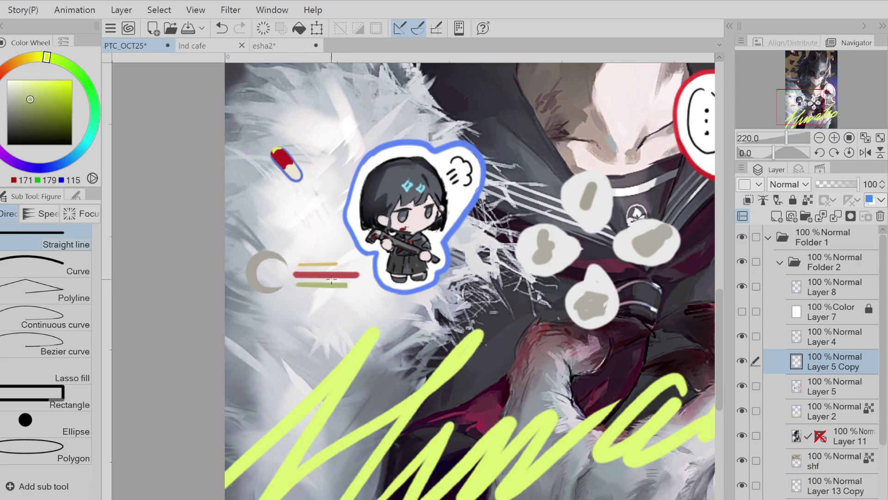
{"action": "key", "text": "ctrl+z"}
{"action": "left_click", "coordinate": [308, 263], "text": "alt"}
Lasso-fill a gold blob at the yellow line's left end to start the key
{"action": "key", "text": "p"}
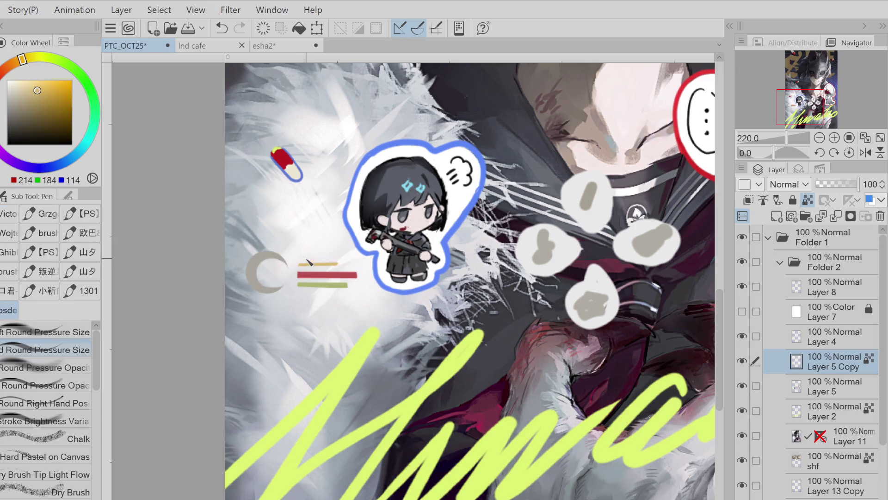
{"action": "key", "text": "g"}
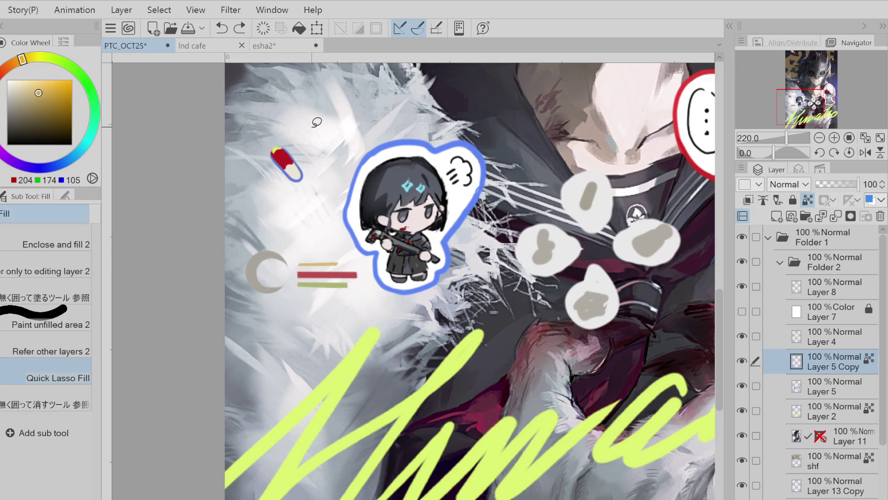
{"action": "key", "text": "ctrl+z"}
{"action": "mouse_move", "coordinate": [314, 254]}
{"action": "left_mouse_down"}
{"action": "mouse_move", "coordinate": [301, 262]}
{"action": "mouse_move", "coordinate": [327, 258]}
{"action": "left_mouse_up"}
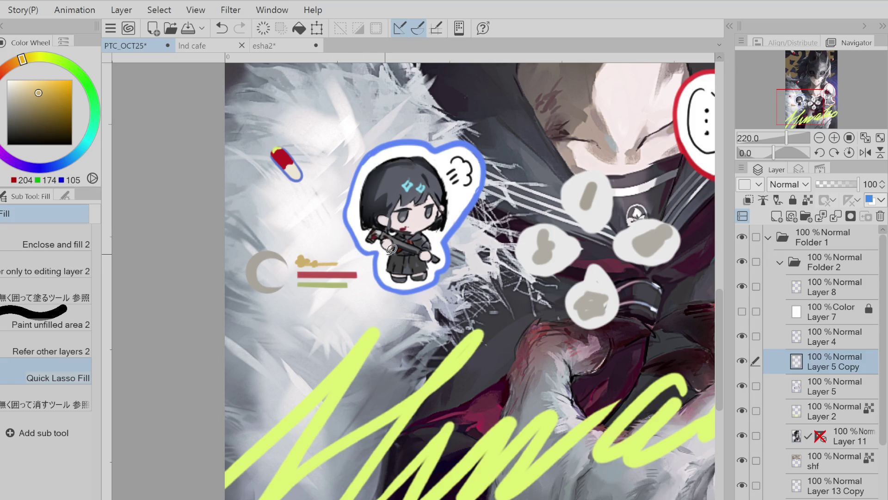
Use the stripes layer as fill reference and fill the bars' right ends dark grey
{"action": "left_click", "coordinate": [807, 200]}
{"action": "key", "text": "x"}
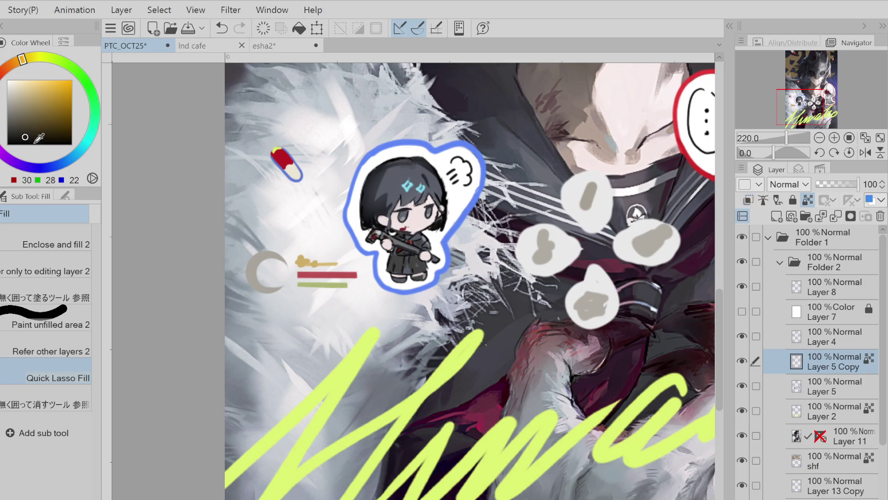
{"action": "key", "text": "ctrl+z"}
{"action": "mouse_move", "coordinate": [365, 264]}
{"action": "left_mouse_down"}
{"action": "mouse_move", "coordinate": [314, 287]}
{"action": "mouse_move", "coordinate": [370, 284]}
{"action": "mouse_move", "coordinate": [362, 281]}
{"action": "left_mouse_up"}
{"action": "left_click", "coordinate": [11, 137]}
{"action": "key", "text": "ctrl+z"}
{"action": "left_click", "coordinate": [6, 132]}
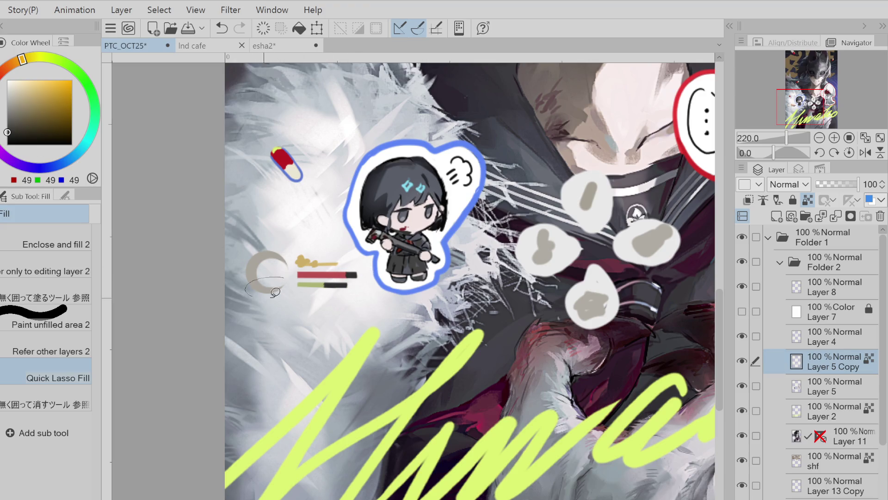
Colour the moon crescent with a dark grey upper arc and a gold lower-right arc
{"action": "left_click", "coordinate": [303, 261], "text": "alt"}
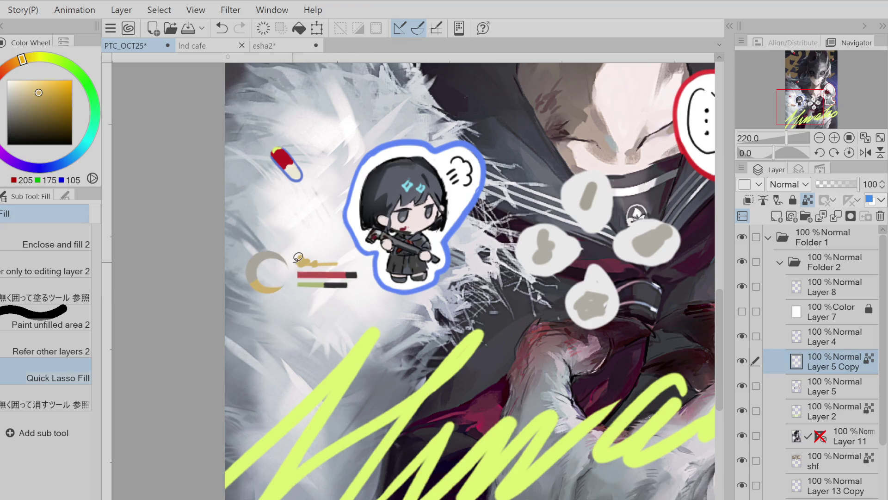
{"action": "mouse_move", "coordinate": [287, 268]}
{"action": "left_mouse_down"}
{"action": "mouse_move", "coordinate": [299, 252]}
{"action": "mouse_move", "coordinate": [256, 268]}
{"action": "mouse_move", "coordinate": [292, 247]}
{"action": "mouse_move", "coordinate": [295, 274]}
{"action": "mouse_move", "coordinate": [250, 267]}
{"action": "left_mouse_up"}
{"action": "left_click", "coordinate": [18, 124]}
{"action": "left_click", "coordinate": [34, 114]}
{"action": "left_click", "coordinate": [252, 267], "text": "alt"}
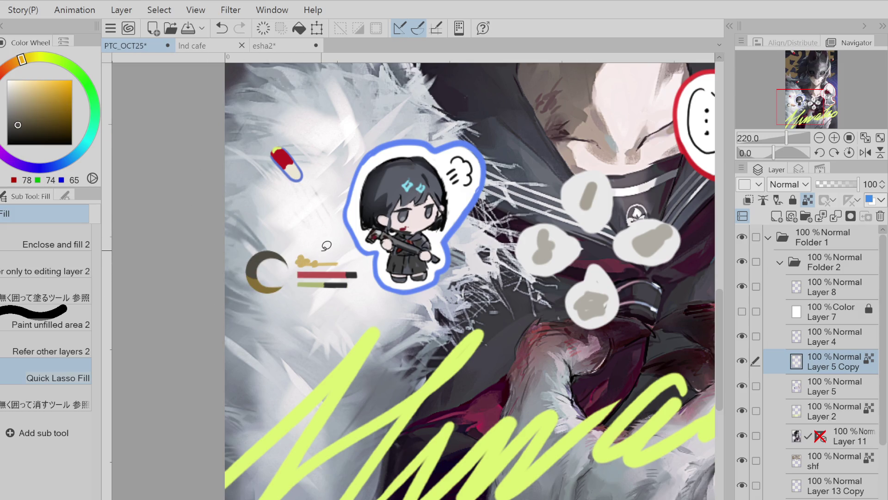
{"action": "left_click", "coordinate": [259, 287], "text": "alt"}
{"action": "left_click_drag", "start_coordinate": [292, 301], "coordinate": [282, 283]}
{"action": "key", "text": "ctrl+z"}
Refill the red bar a deeper red and fill the gap in the gold key shape
{"action": "left_click", "coordinate": [340, 272], "text": "alt"}
{"action": "left_click", "coordinate": [58, 100]}
{"action": "mouse_move", "coordinate": [338, 267]}
{"action": "left_mouse_down"}
{"action": "mouse_move", "coordinate": [298, 278]}
{"action": "mouse_move", "coordinate": [357, 272]}
{"action": "left_mouse_up"}
{"action": "left_click", "coordinate": [304, 260], "text": "alt"}
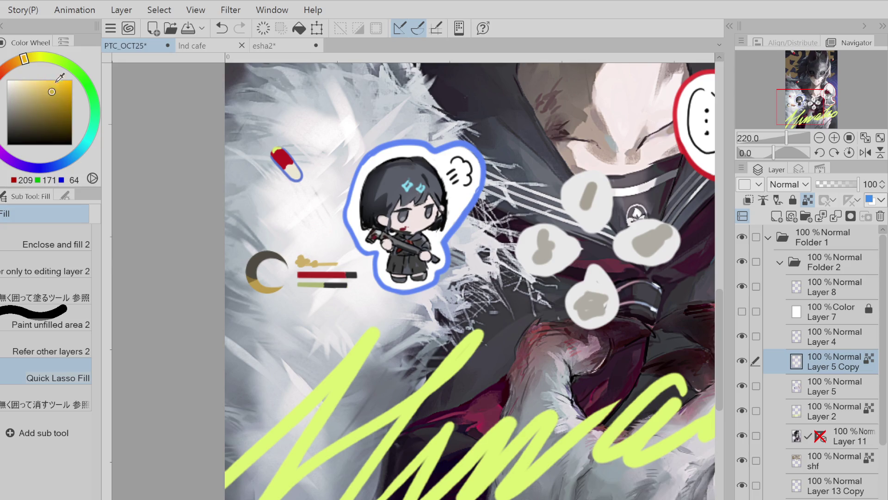
{"action": "left_click_drag", "start_coordinate": [306, 257], "coordinate": [318, 268]}
{"action": "scroll", "coordinate": [463, 481], "scroll_direction": "right", "scroll_amount": 5}
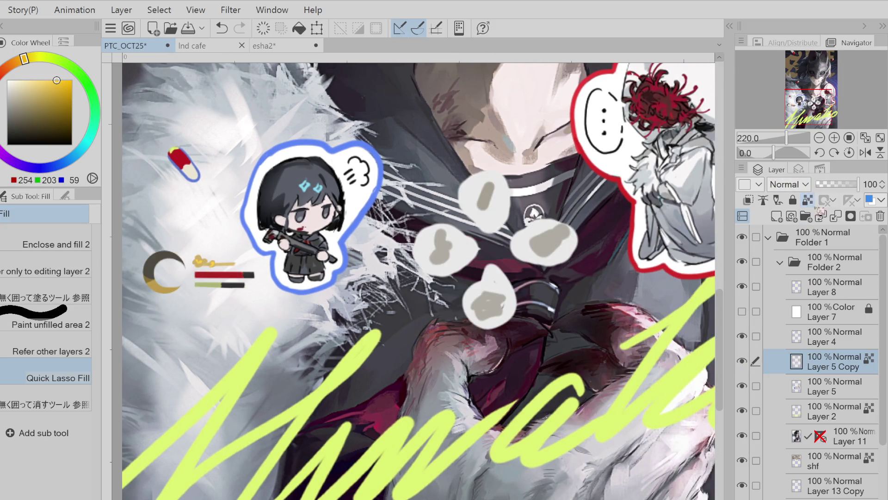
Fill around the top bubble in light grey, hide the dark background layer, and widen the white backing
{"action": "left_click", "coordinate": [492, 225], "text": "alt"}
{"action": "mouse_move", "coordinate": [491, 229]}
{"action": "left_mouse_down"}
{"action": "mouse_move", "coordinate": [467, 182]}
{"action": "mouse_move", "coordinate": [508, 220]}
{"action": "mouse_move", "coordinate": [495, 231]}
{"action": "left_mouse_up"}
{"action": "key", "text": "p"}
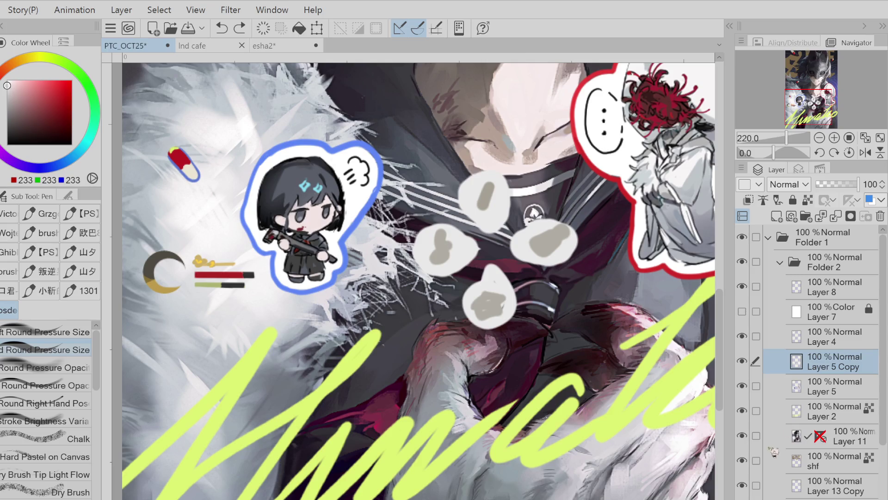
{"action": "left_click", "coordinate": [743, 435]}
{"action": "left_click_drag", "start_coordinate": [463, 176], "coordinate": [514, 213]}
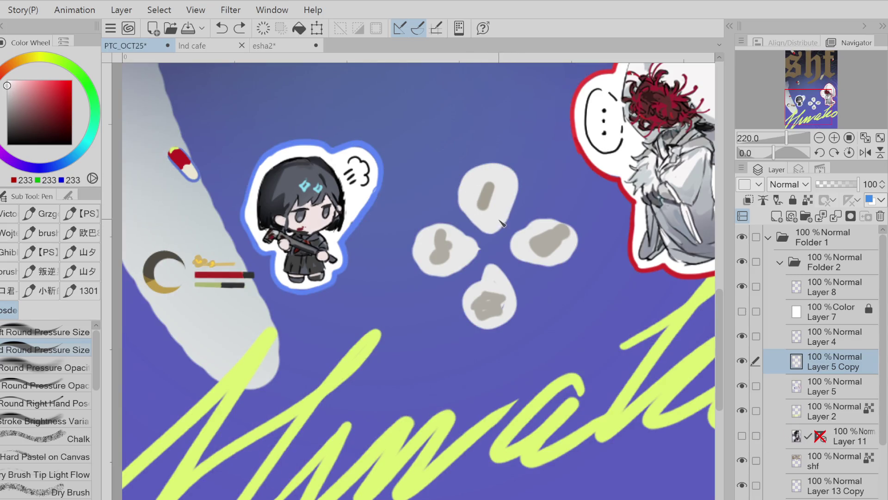
{"action": "mouse_move", "coordinate": [487, 175]}
{"action": "left_mouse_down"}
{"action": "mouse_move", "coordinate": [511, 217]}
{"action": "mouse_move", "coordinate": [497, 238]}
{"action": "mouse_move", "coordinate": [437, 222]}
{"action": "mouse_move", "coordinate": [435, 274]}
{"action": "mouse_move", "coordinate": [487, 276]}
{"action": "mouse_move", "coordinate": [546, 225]}
{"action": "mouse_move", "coordinate": [546, 257]}
{"action": "mouse_move", "coordinate": [511, 252]}
{"action": "left_mouse_up"}
{"action": "key", "text": "ctrl+z"}
Cover the grey mark in the top bubble white and draw a red pill bar there
{"action": "key", "text": "e"}
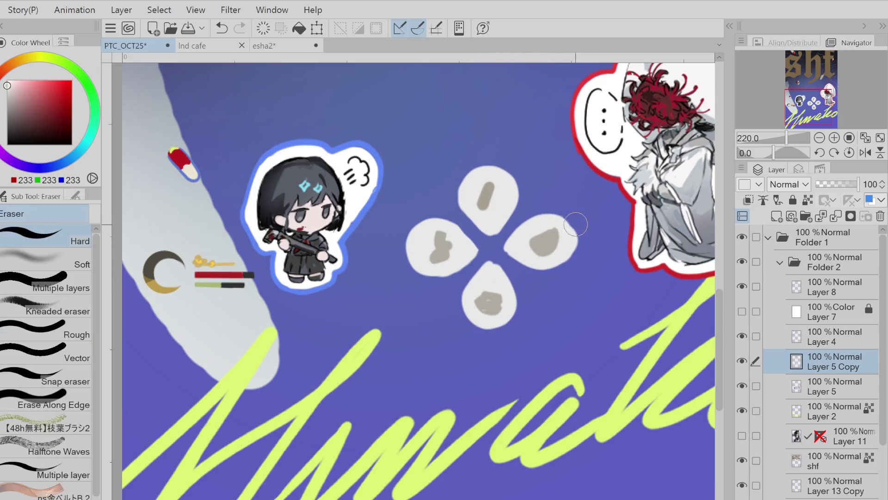
{"action": "key", "text": "p"}
{"action": "left_click", "coordinate": [489, 193]}
{"action": "left_click", "coordinate": [545, 231], "text": "alt"}
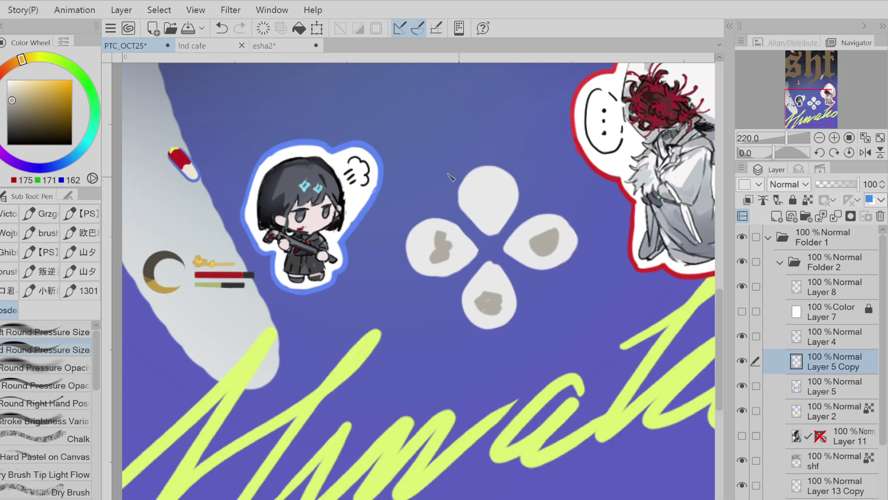
{"action": "left_click", "coordinate": [189, 167], "text": "alt"}
{"action": "left_click", "coordinate": [481, 192]}
{"action": "key", "text": "ctrl+z"}
{"action": "key", "text": "ctrl+y"}
{"action": "key", "text": "ctrl+z"}
{"action": "left_click_drag", "start_coordinate": [489, 186], "coordinate": [487, 207]}
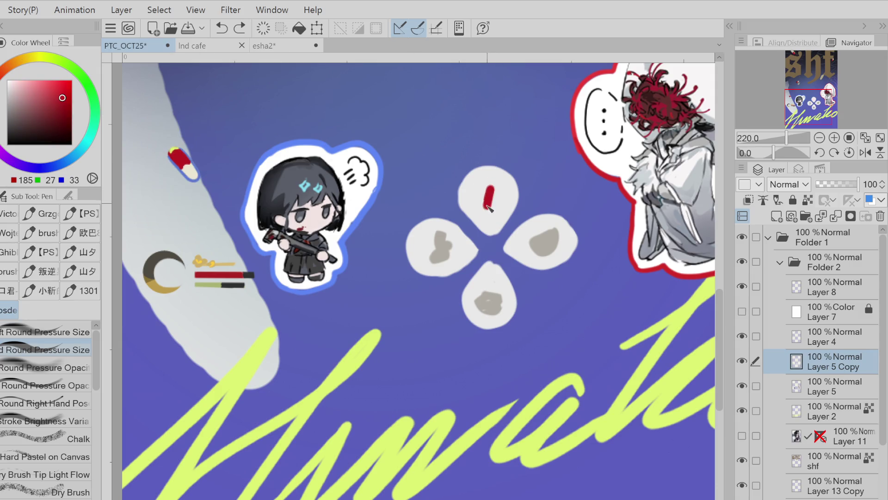
Enlarge the grey mark in the right bubble and touch up the bottom bubble in light grey
{"action": "left_click", "coordinate": [460, 236], "text": "alt"}
{"action": "left_click", "coordinate": [446, 256], "text": "alt"}
{"action": "mouse_move", "coordinate": [445, 252]}
{"action": "left_mouse_down"}
{"action": "mouse_move", "coordinate": [455, 245]}
{"action": "mouse_move", "coordinate": [442, 243]}
{"action": "mouse_move", "coordinate": [449, 264]}
{"action": "left_mouse_up"}
{"action": "mouse_move", "coordinate": [552, 231]}
{"action": "left_mouse_down"}
{"action": "mouse_move", "coordinate": [530, 236]}
{"action": "mouse_move", "coordinate": [545, 229]}
{"action": "mouse_move", "coordinate": [539, 237]}
{"action": "mouse_move", "coordinate": [562, 249]}
{"action": "left_mouse_up"}
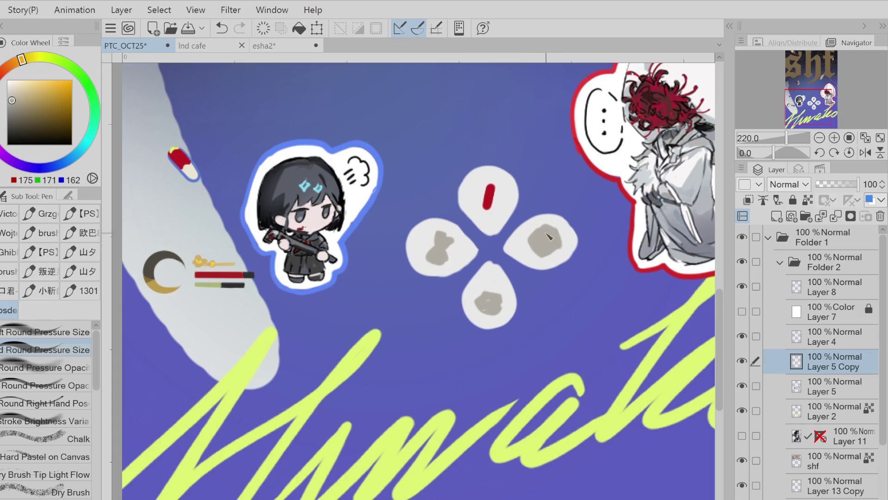
{"action": "left_click", "coordinate": [560, 225], "text": "alt"}
{"action": "key", "text": "ctrl+z"}
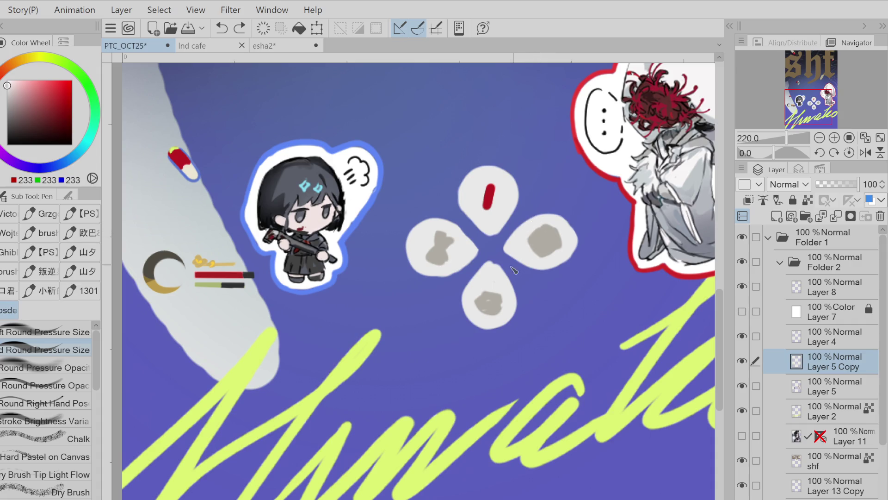
{"action": "mouse_move", "coordinate": [492, 268]}
{"action": "left_mouse_down"}
{"action": "mouse_move", "coordinate": [509, 286]}
{"action": "mouse_move", "coordinate": [508, 324]}
{"action": "left_mouse_up"}
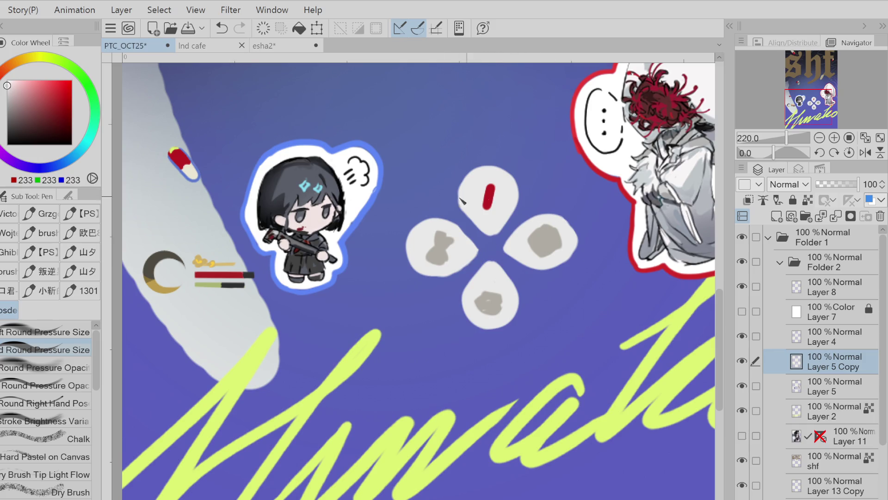
Paint a pale cream end onto the red pill and lasso-fill the right bubble's grey blob
{"action": "left_click", "coordinate": [187, 167], "text": "alt"}
{"action": "key", "text": "ctrl+z"}
{"action": "left_click_drag", "start_coordinate": [489, 198], "coordinate": [486, 208]}
{"action": "left_click", "coordinate": [14, 85]}
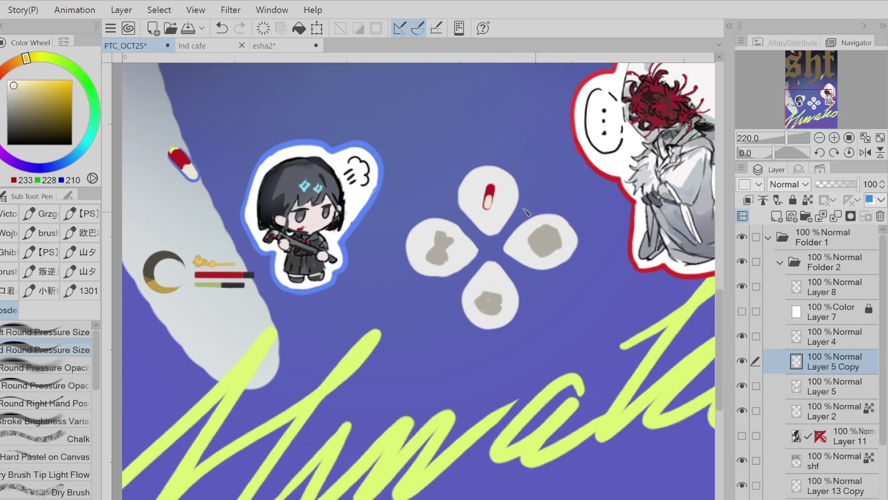
{"action": "left_click", "coordinate": [12, 83]}
{"action": "key", "text": "g"}
{"action": "mouse_move", "coordinate": [552, 222]}
{"action": "left_mouse_down"}
{"action": "mouse_move", "coordinate": [532, 245]}
{"action": "mouse_move", "coordinate": [551, 227]}
{"action": "mouse_move", "coordinate": [529, 236]}
{"action": "mouse_move", "coordinate": [557, 247]}
{"action": "mouse_move", "coordinate": [560, 221]}
{"action": "mouse_move", "coordinate": [567, 241]}
{"action": "mouse_move", "coordinate": [551, 224]}
{"action": "mouse_move", "coordinate": [533, 234]}
{"action": "mouse_move", "coordinate": [553, 250]}
{"action": "left_mouse_up"}
Refill the right bubble's blob, moving from pale blue to a light neutral grey
{"action": "key", "text": "ctrl+z"}
{"action": "left_click", "coordinate": [54, 165]}
{"action": "left_click", "coordinate": [574, 214], "text": "alt"}
{"action": "left_click", "coordinate": [548, 229], "text": "alt"}
{"action": "left_click", "coordinate": [565, 238], "text": "alt"}
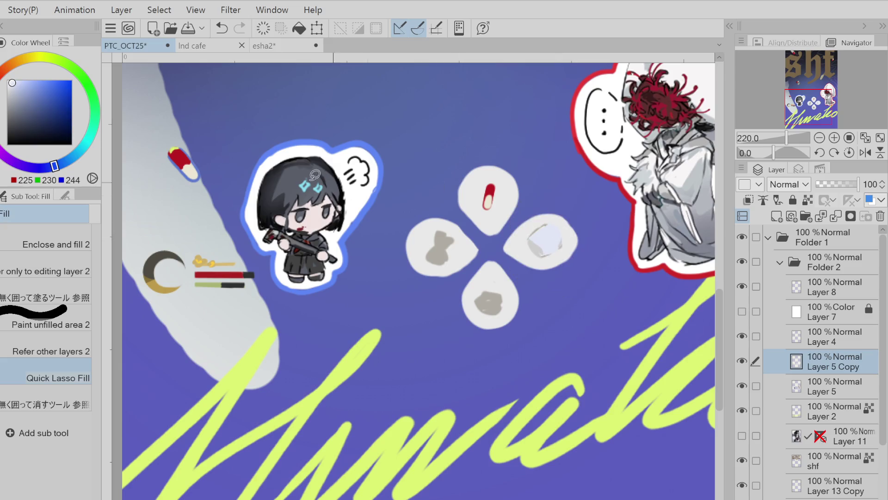
{"action": "left_click", "coordinate": [10, 86]}
{"action": "left_click", "coordinate": [7, 90]}
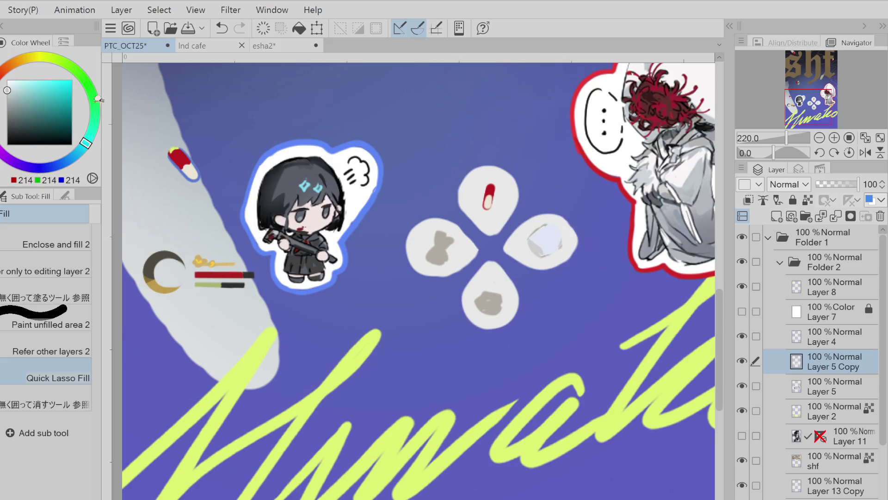
{"action": "left_click_drag", "start_coordinate": [546, 220], "coordinate": [546, 221]}
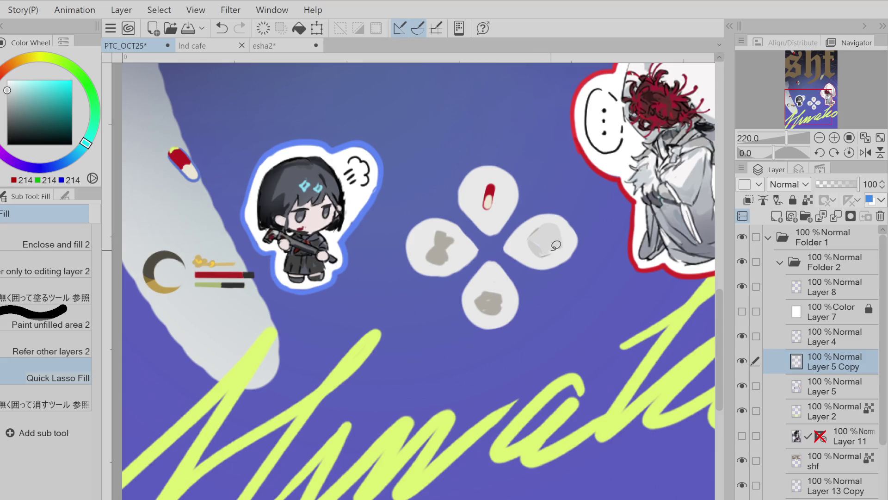
Shape the right blob into a grey cylinder with darker grey shading on its lower edge
{"action": "left_click", "coordinate": [551, 251], "text": "alt"}
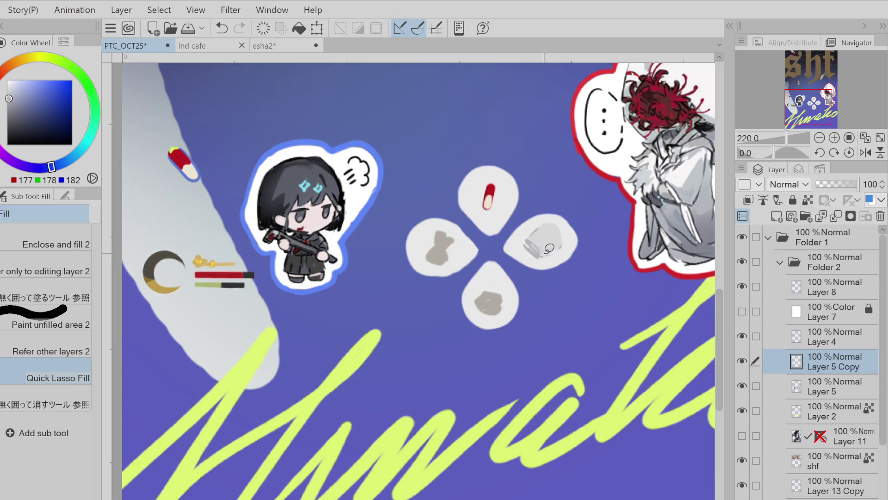
{"action": "left_click", "coordinate": [535, 238], "text": "alt"}
{"action": "mouse_move", "coordinate": [535, 238]}
{"action": "left_mouse_down"}
{"action": "mouse_move", "coordinate": [532, 252]}
{"action": "mouse_move", "coordinate": [551, 250]}
{"action": "left_mouse_up"}
{"action": "left_click", "coordinate": [554, 244], "text": "alt"}
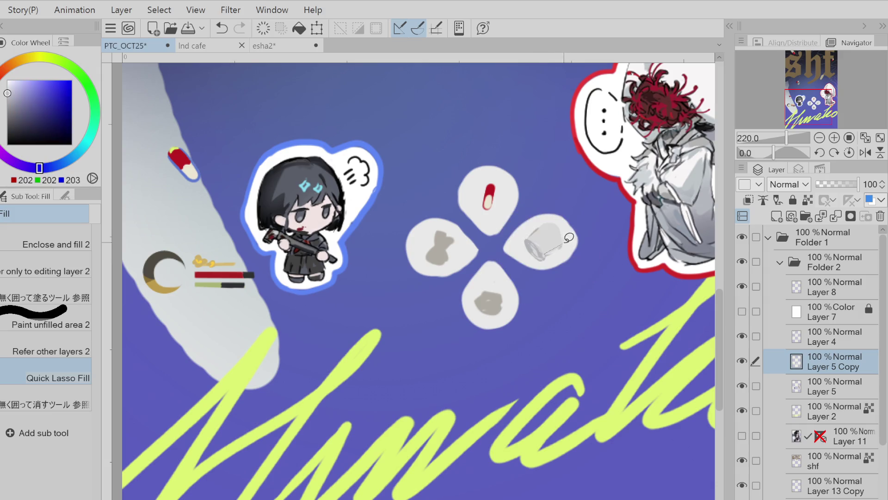
{"action": "left_click", "coordinate": [549, 249], "text": "alt"}
{"action": "left_click_drag", "start_coordinate": [549, 255], "coordinate": [554, 251]}
{"action": "key", "text": "ctrl+z"}
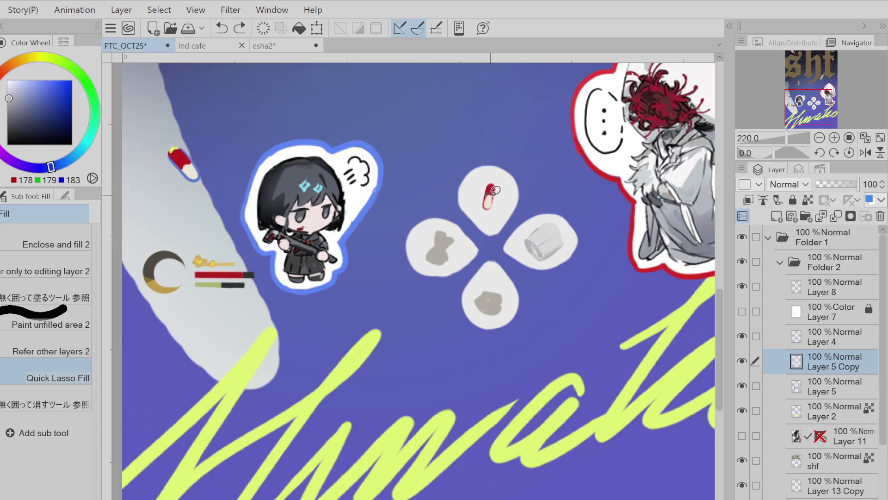
Rough out a brown box shape over the bottom bubble's grey blob
{"action": "left_click", "coordinate": [488, 290], "text": "alt"}
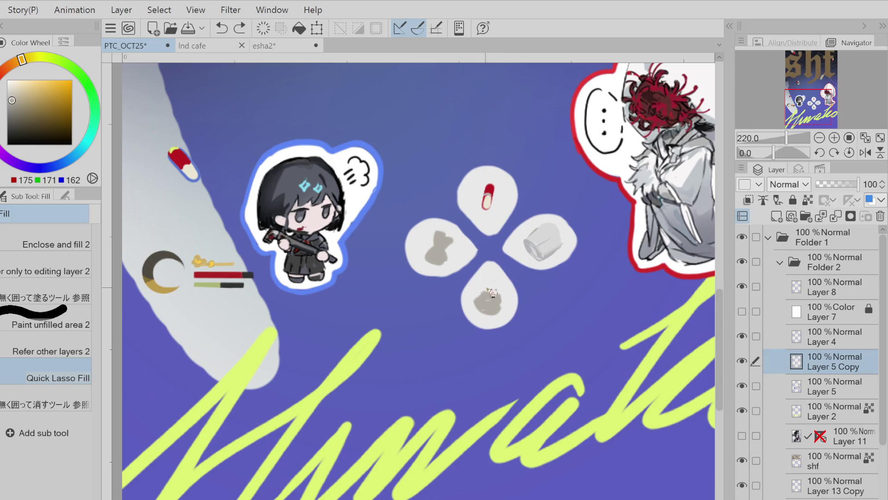
{"action": "left_click", "coordinate": [19, 115]}
{"action": "mouse_move", "coordinate": [489, 284]}
{"action": "left_mouse_down"}
{"action": "mouse_move", "coordinate": [476, 294]}
{"action": "mouse_move", "coordinate": [500, 310]}
{"action": "mouse_move", "coordinate": [512, 293]}
{"action": "mouse_move", "coordinate": [499, 281]}
{"action": "left_mouse_up"}
{"action": "left_click", "coordinate": [495, 285], "text": "alt"}
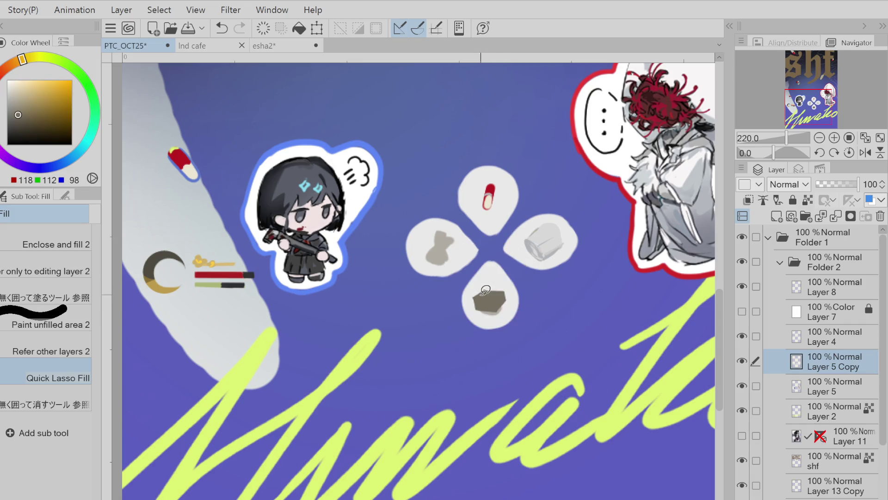
{"action": "left_click", "coordinate": [506, 303], "text": "alt"}
{"action": "left_click", "coordinate": [497, 286], "text": "alt"}
{"action": "left_click", "coordinate": [495, 305], "text": "alt"}
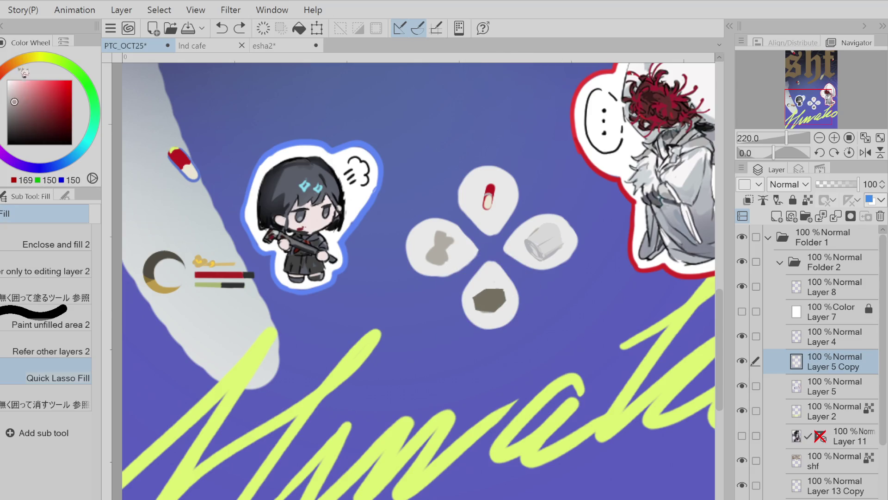
{"action": "left_click", "coordinate": [11, 64]}
{"action": "left_click", "coordinate": [19, 112]}
{"action": "left_click_drag", "start_coordinate": [483, 291], "coordinate": [498, 292]}
{"action": "key", "text": "ctrl+z"}
Fill the box's top face in tan and its front face in mid brown
{"action": "left_click", "coordinate": [27, 100]}
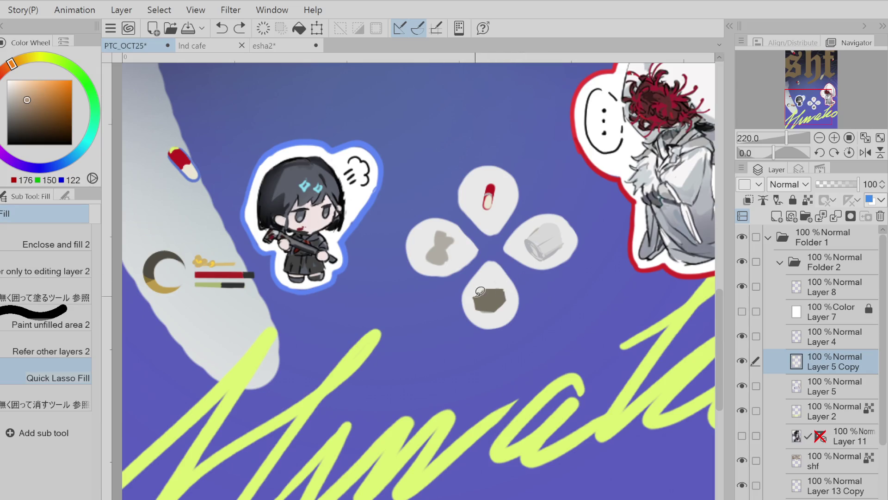
{"action": "left_click", "coordinate": [491, 293], "text": "alt"}
{"action": "left_click_drag", "start_coordinate": [496, 292], "coordinate": [503, 292]}
{"action": "left_click", "coordinate": [25, 104]}
{"action": "key", "text": "ctrl+z"}
{"action": "left_click", "coordinate": [479, 298], "text": "alt"}
{"action": "left_click", "coordinate": [480, 298]}
{"action": "key", "text": "ctrl+z"}
{"action": "left_click", "coordinate": [483, 291], "text": "alt"}
{"action": "mouse_move", "coordinate": [500, 300]}
{"action": "left_mouse_down"}
{"action": "mouse_move", "coordinate": [490, 292]}
{"action": "mouse_move", "coordinate": [477, 312]}
{"action": "left_mouse_up"}
Clean up the box outline and shade its bottom edge in darker brown
{"action": "left_click", "coordinate": [514, 297], "text": "alt"}
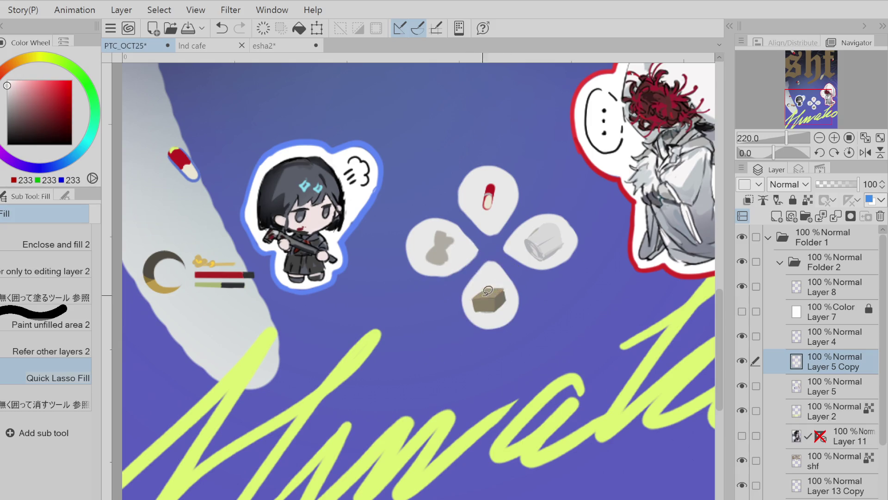
{"action": "left_click", "coordinate": [488, 290], "text": "alt"}
{"action": "key", "text": "ctrl+z"}
{"action": "left_click_drag", "start_coordinate": [511, 286], "coordinate": [512, 286]}
{"action": "left_click", "coordinate": [506, 291], "text": "alt"}
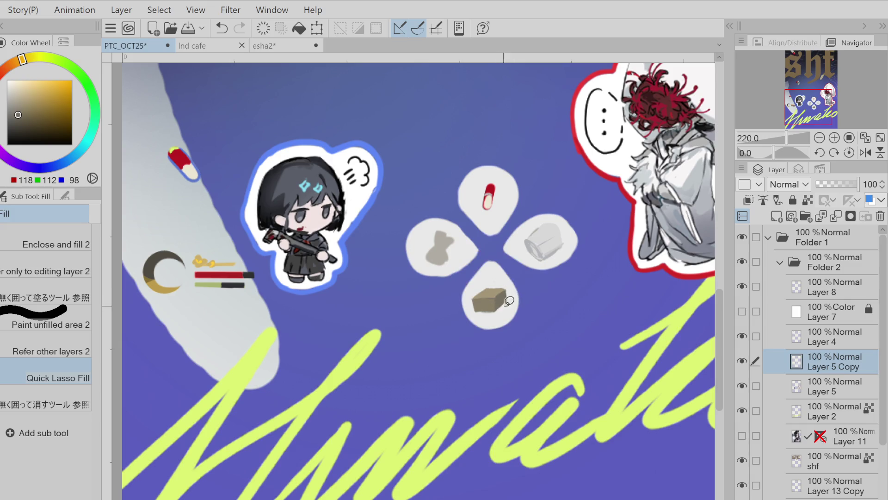
{"action": "left_click", "coordinate": [495, 298], "text": "alt"}
{"action": "left_click_drag", "start_coordinate": [476, 310], "coordinate": [498, 307]}
{"action": "left_click", "coordinate": [503, 298], "text": "alt"}
Fill the box's top face with dark teal
{"action": "left_click", "coordinate": [71, 158]}
{"action": "left_click", "coordinate": [42, 101]}
{"action": "left_click", "coordinate": [66, 161]}
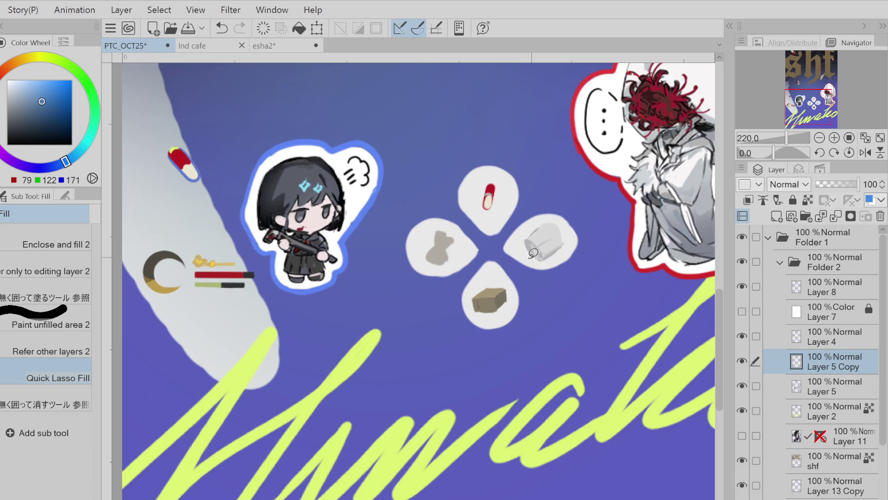
{"action": "key", "text": "ctrl+z"}
{"action": "left_click", "coordinate": [86, 155]}
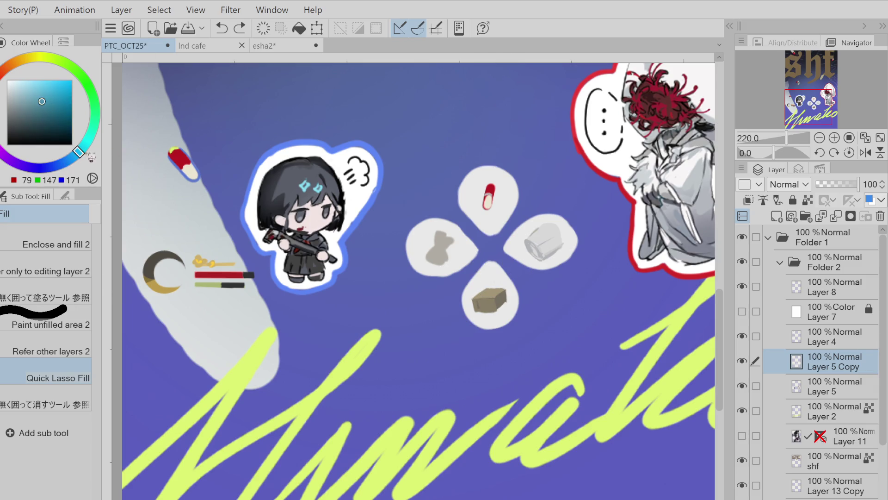
{"action": "left_click_drag", "start_coordinate": [519, 290], "coordinate": [483, 292]}
{"action": "left_click", "coordinate": [493, 290], "text": "alt"}
{"action": "key", "text": "ctrl+z"}
{"action": "mouse_move", "coordinate": [496, 299]}
{"action": "left_mouse_down"}
{"action": "mouse_move", "coordinate": [479, 292]}
{"action": "mouse_move", "coordinate": [507, 278]}
{"action": "mouse_move", "coordinate": [497, 294]}
{"action": "left_mouse_up"}
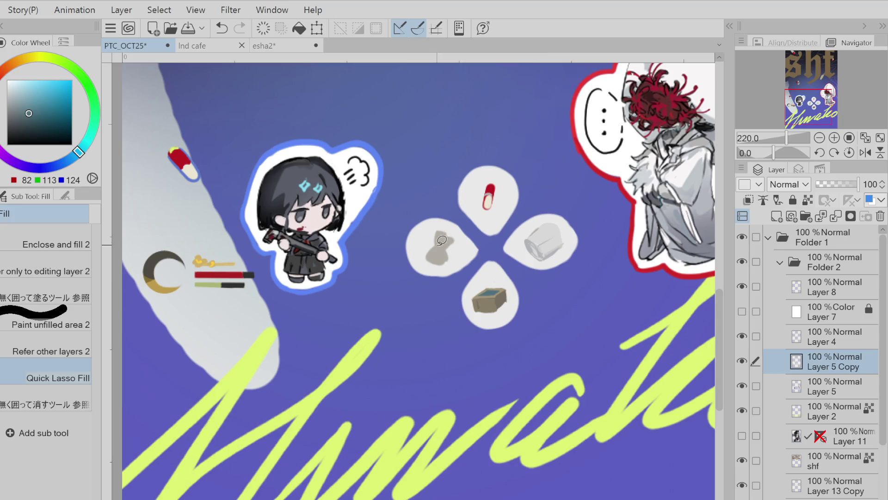
{"action": "left_click", "coordinate": [442, 241], "text": "alt"}
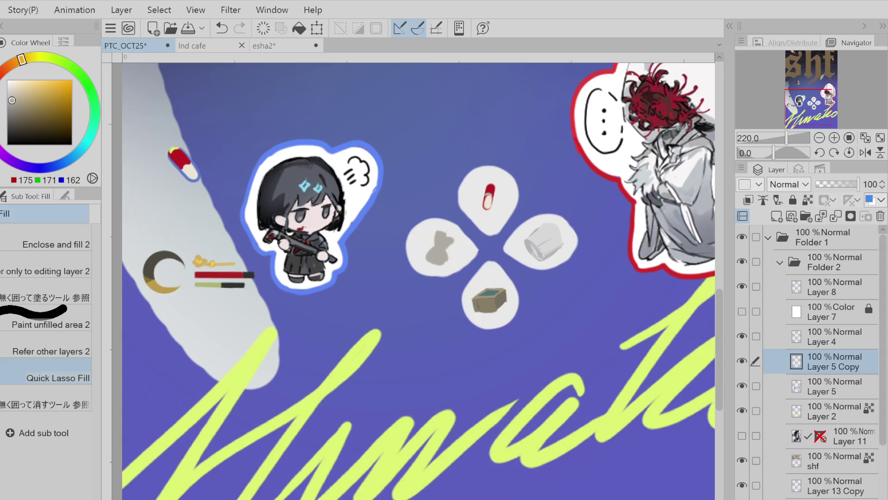
{"action": "left_click", "coordinate": [10, 87]}
Repaint the left bubble's shape cream, then shift the colour to a darker dusty pink
{"action": "mouse_move", "coordinate": [435, 247]}
{"action": "left_mouse_down"}
{"action": "mouse_move", "coordinate": [442, 257]}
{"action": "mouse_move", "coordinate": [457, 236]}
{"action": "mouse_move", "coordinate": [439, 249]}
{"action": "mouse_move", "coordinate": [451, 234]}
{"action": "mouse_move", "coordinate": [442, 238]}
{"action": "left_mouse_up"}
{"action": "left_click", "coordinate": [12, 94]}
{"action": "left_click", "coordinate": [12, 72]}
{"action": "left_click_drag", "start_coordinate": [11, 71], "coordinate": [5, 80]}
{"action": "left_click", "coordinate": [15, 101]}
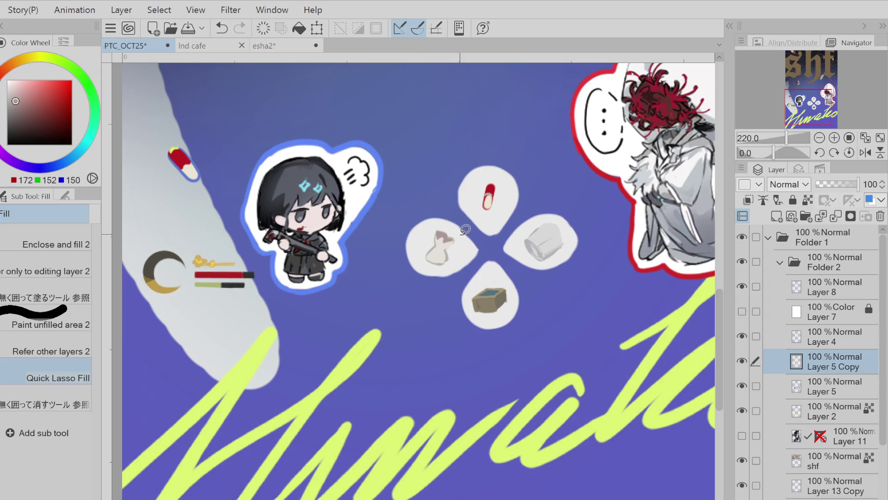
Select the pink bow by colour and airbrush it a lighter pink
{"action": "key", "text": "p"}
{"action": "key", "text": "ctrl+z"}
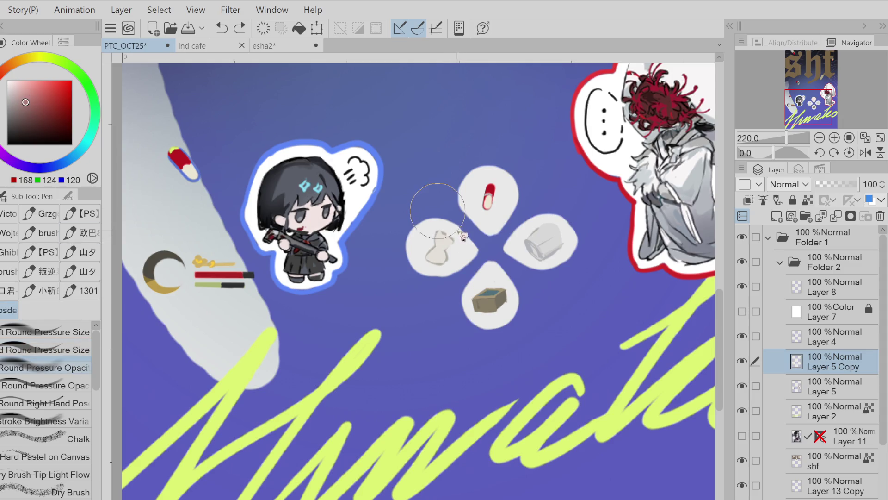
{"action": "key", "text": "b"}
{"action": "key", "text": "w"}
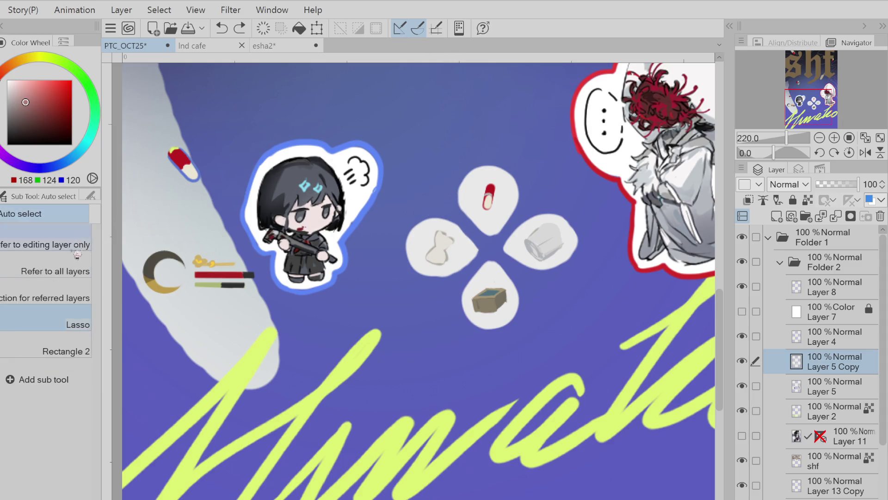
{"action": "key", "text": "g"}
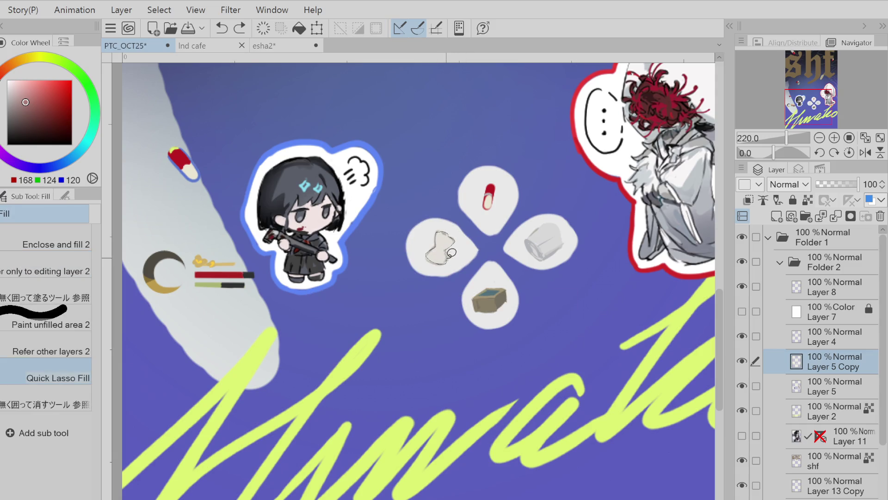
{"action": "key", "text": "w"}
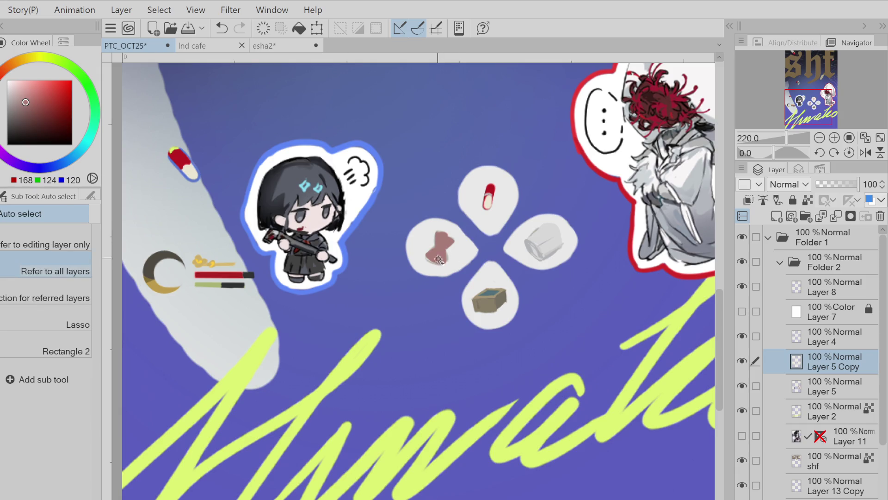
{"action": "left_click", "coordinate": [439, 247]}
{"action": "key", "text": "b"}
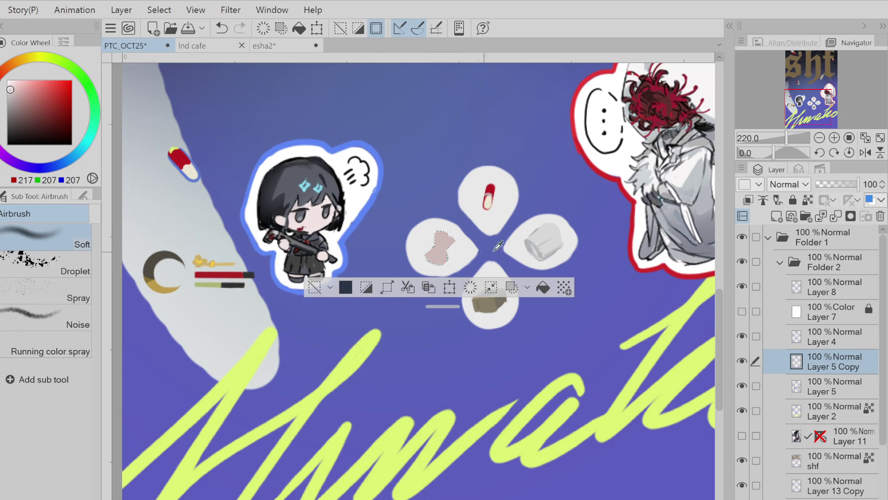
{"action": "mouse_move", "coordinate": [439, 245]}
{"action": "left_mouse_down"}
{"action": "mouse_move", "coordinate": [442, 207]}
{"action": "mouse_move", "coordinate": [462, 269]}
{"action": "left_mouse_up"}
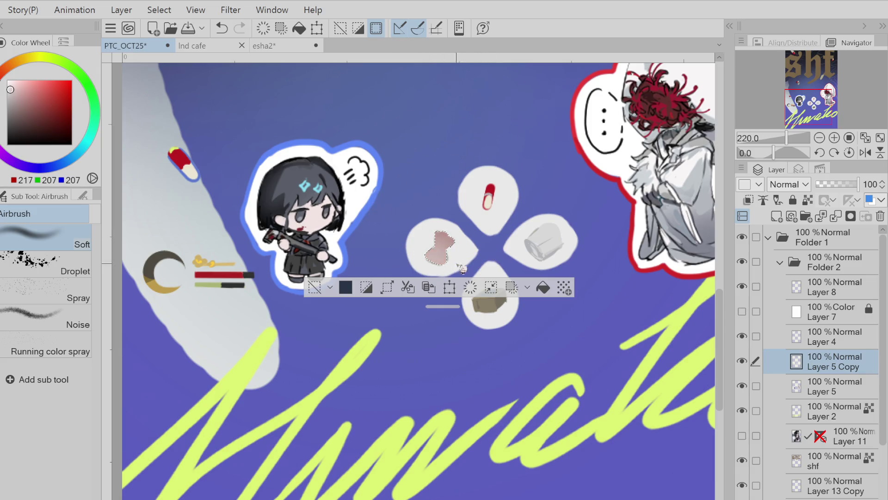
Pick a brighter red for the bow's shading and deselect the bow
{"action": "key", "text": "p"}
{"action": "left_click", "coordinate": [452, 249], "text": "alt"}
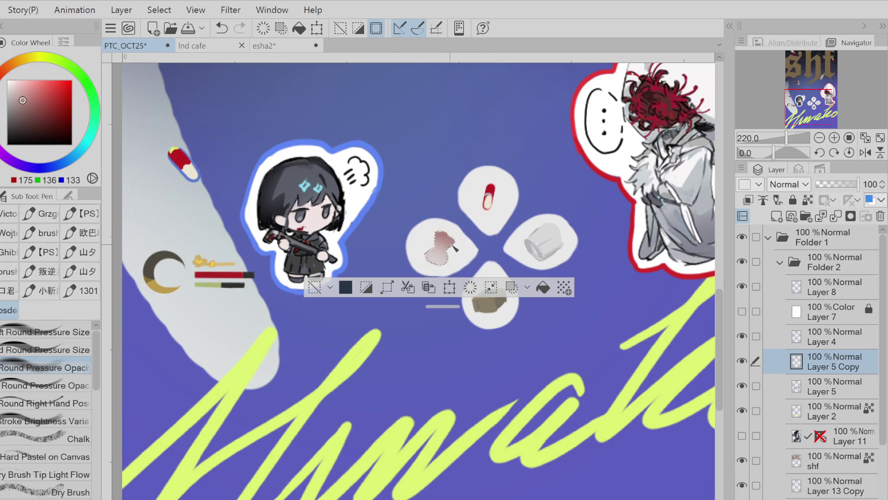
{"action": "left_click", "coordinate": [39, 113]}
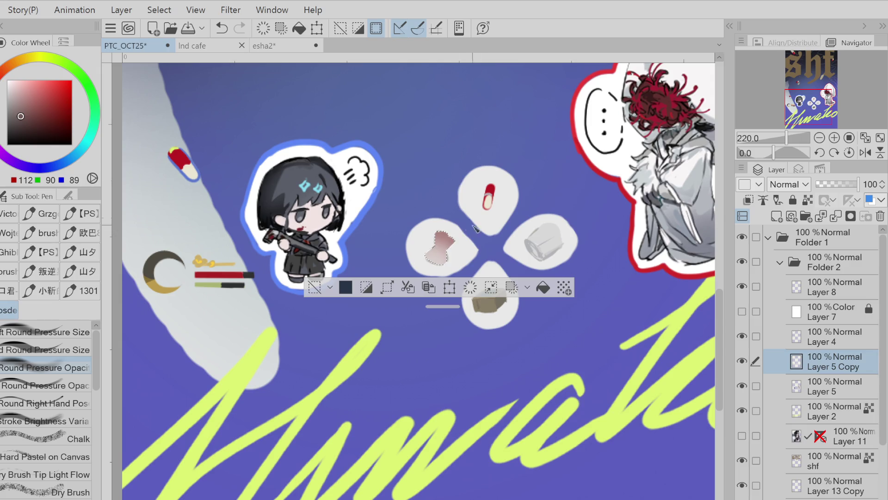
{"action": "left_click_drag", "start_coordinate": [445, 235], "coordinate": [451, 246]}
{"action": "key", "text": "ctrl+z"}
{"action": "left_click", "coordinate": [47, 107]}
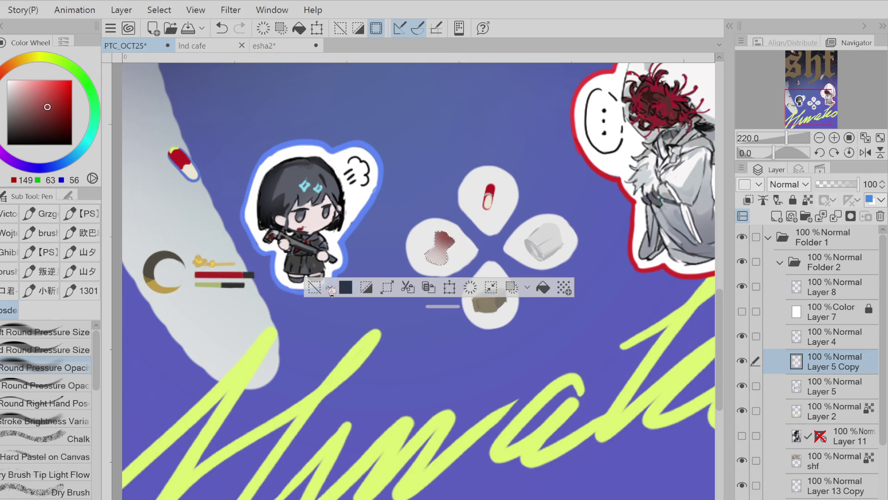
{"action": "key", "text": "ctrl+d"}
Lasso-fill the bow's right wing with red, sampling its pinks and dark reds
{"action": "key", "text": "g"}
{"action": "left_click", "coordinate": [438, 235], "text": "alt"}
{"action": "key", "text": "ctrl+z"}
{"action": "left_click", "coordinate": [451, 224], "text": "alt"}
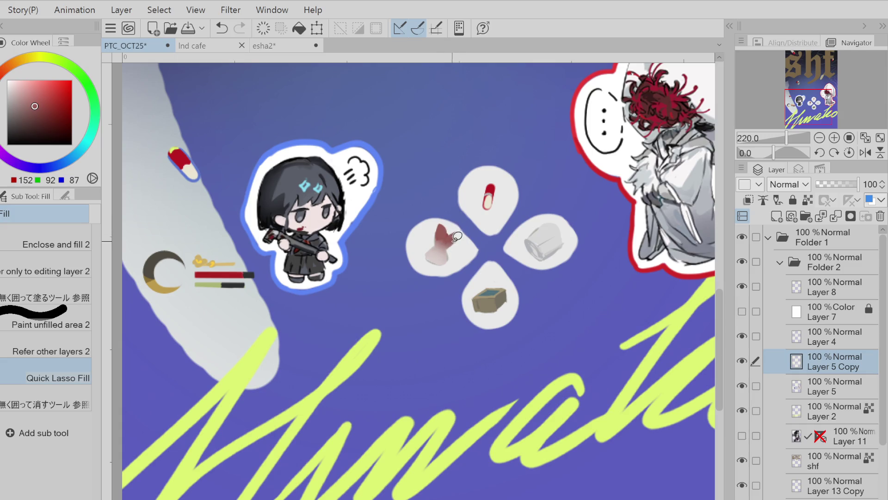
{"action": "left_click", "coordinate": [451, 234]}
{"action": "left_click", "coordinate": [458, 231]}
{"action": "left_click", "coordinate": [447, 248], "text": "alt"}
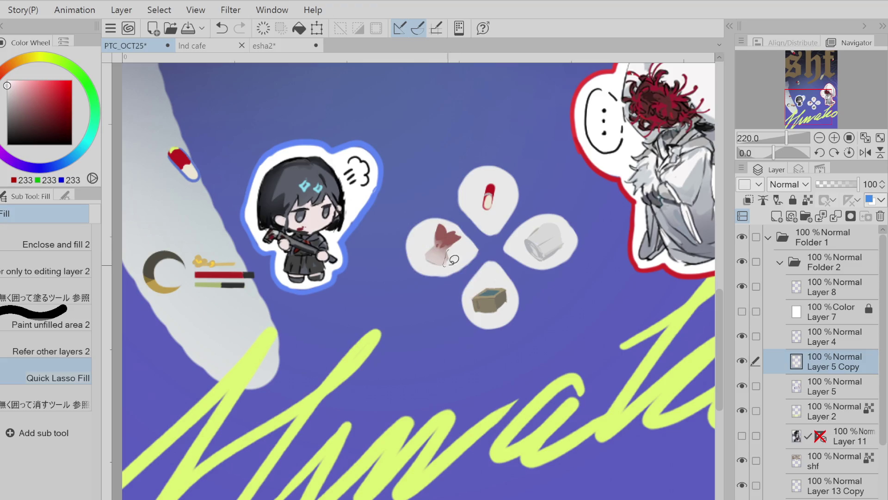
{"action": "left_click", "coordinate": [434, 246], "text": "alt"}
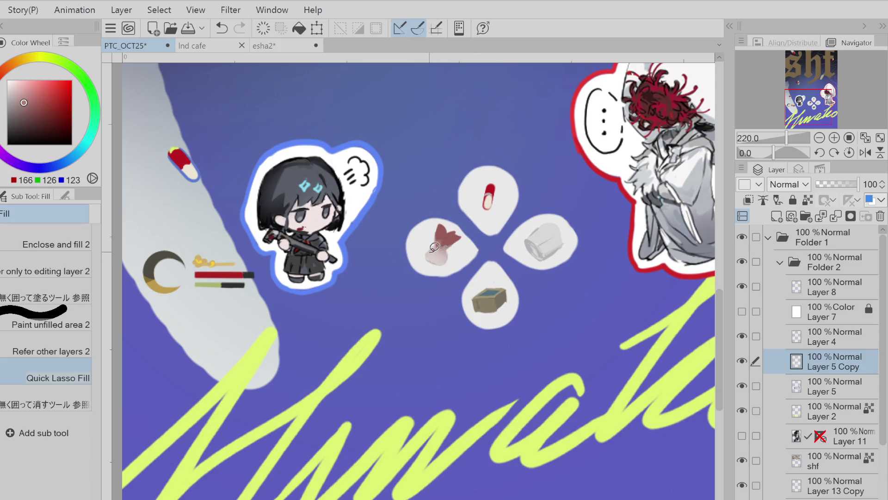
{"action": "left_click", "coordinate": [443, 251], "text": "alt"}
{"action": "key", "text": "p"}
{"action": "left_click", "coordinate": [435, 231], "text": "alt"}
{"action": "key", "text": "g"}
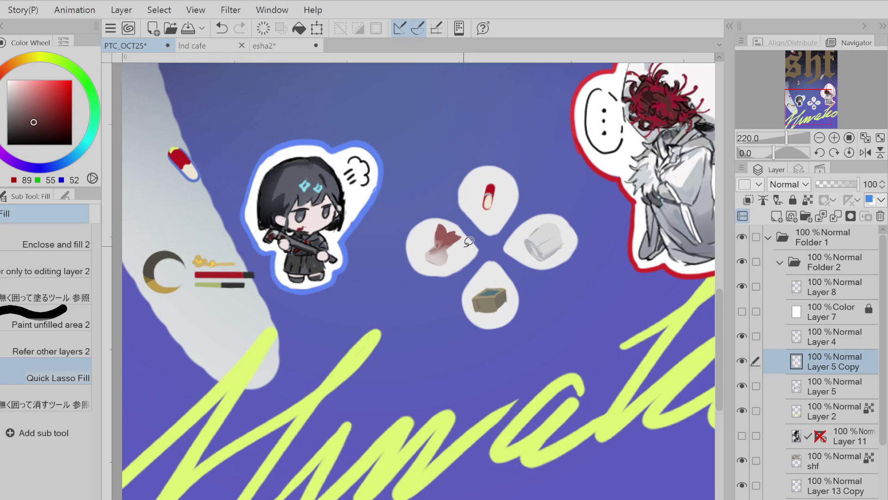
Lasso-select the red petal icon, transform it into place, and deselect
{"action": "key", "text": "ctrl+z"}
{"action": "key", "text": "w"}
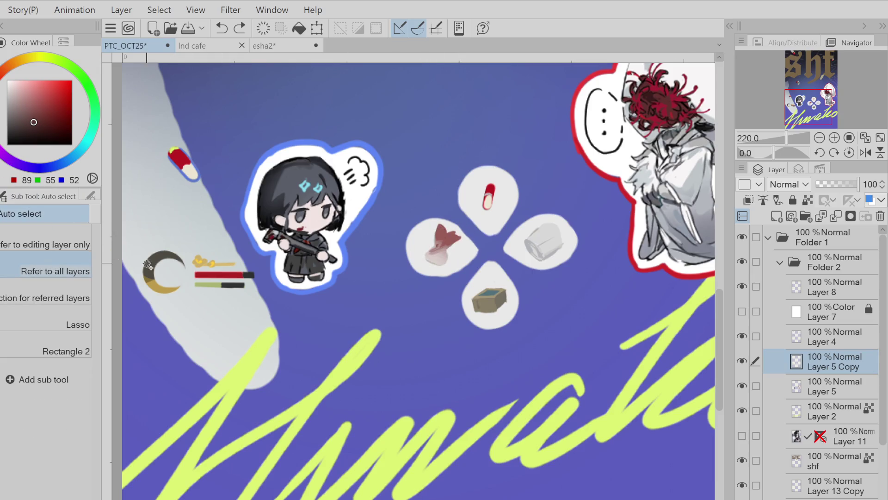
{"action": "key", "text": "w"}
{"action": "key", "text": "w"}
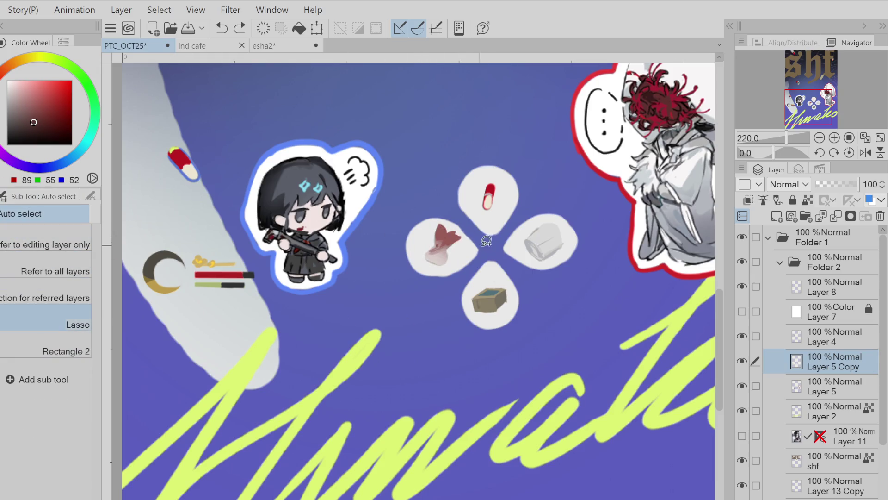
{"action": "mouse_move", "coordinate": [466, 231]}
{"action": "left_mouse_down"}
{"action": "mouse_move", "coordinate": [423, 250]}
{"action": "mouse_move", "coordinate": [467, 238]}
{"action": "mouse_move", "coordinate": [425, 245]}
{"action": "mouse_move", "coordinate": [460, 245]}
{"action": "left_mouse_up"}
{"action": "key", "text": "ctrl+t"}
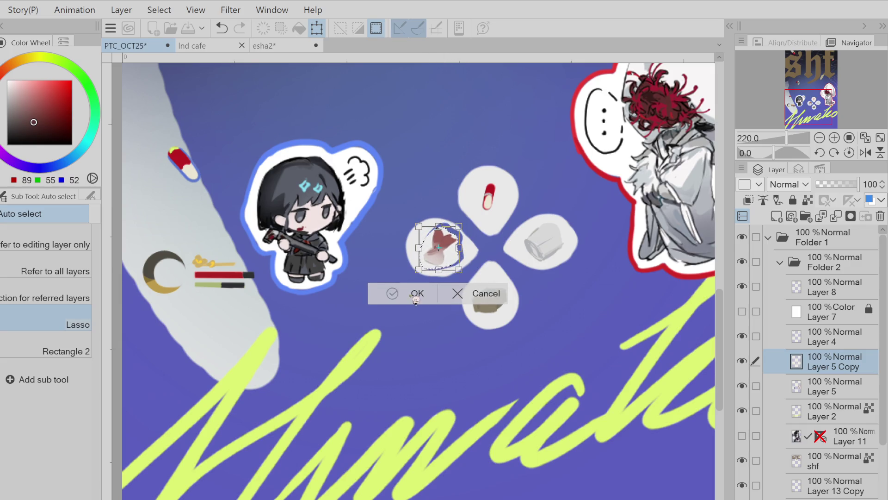
{"action": "left_click", "coordinate": [393, 294]}
{"action": "key", "text": "ctrl+d"}
Paint the bubble's light grey over the blue outline beside the petal
{"action": "key", "text": "p"}
{"action": "left_click", "coordinate": [428, 247], "text": "alt"}
{"action": "mouse_move", "coordinate": [430, 243]}
{"action": "left_mouse_down"}
{"action": "mouse_move", "coordinate": [445, 227]}
{"action": "mouse_move", "coordinate": [456, 236]}
{"action": "left_mouse_up"}
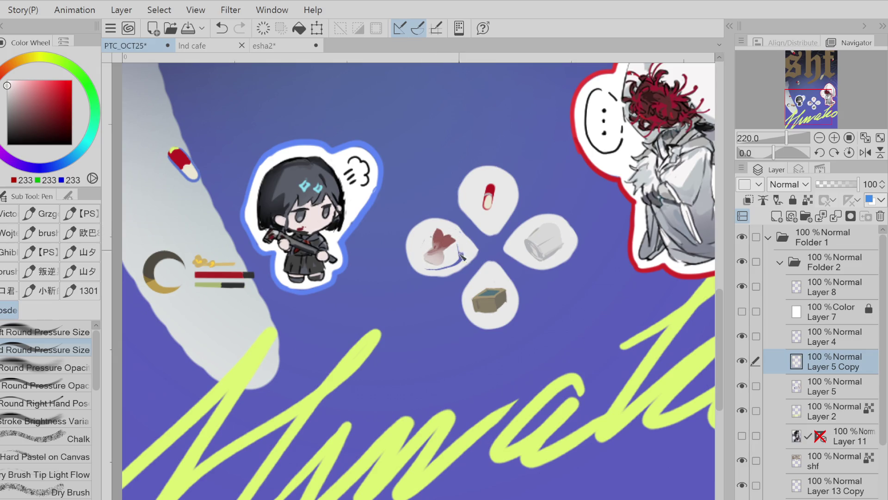
{"action": "key", "text": "ctrl+z"}
{"action": "mouse_move", "coordinate": [442, 233]}
{"action": "left_mouse_down"}
{"action": "mouse_move", "coordinate": [447, 227]}
{"action": "mouse_move", "coordinate": [456, 235]}
{"action": "mouse_move", "coordinate": [460, 264]}
{"action": "left_mouse_up"}
{"action": "key", "text": "ctrl+z"}
{"action": "key", "text": "ctrl+y"}
Outline the pill's left and bottom edges and the petal icon in blue
{"action": "left_click", "coordinate": [443, 243], "text": "alt"}
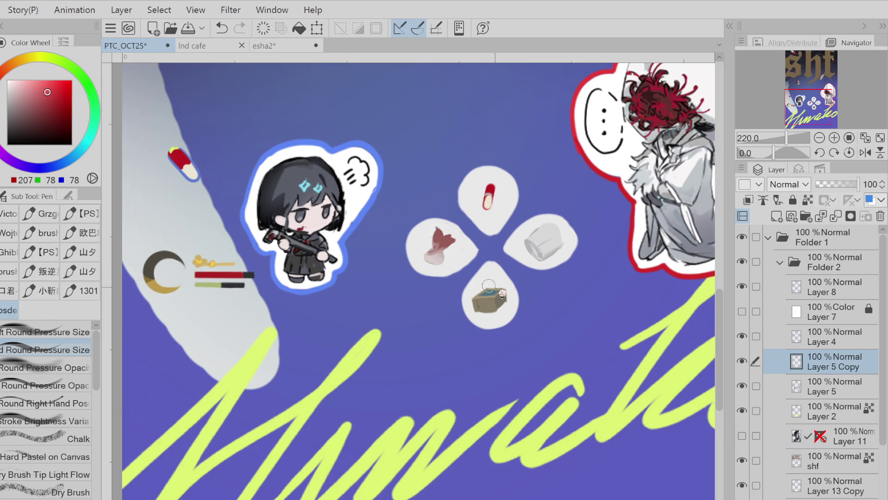
{"action": "mouse_move", "coordinate": [487, 291]}
{"action": "left_mouse_down"}
{"action": "mouse_move", "coordinate": [506, 290]}
{"action": "mouse_move", "coordinate": [494, 316]}
{"action": "left_mouse_up"}
{"action": "key", "text": "ctrl+z"}
{"action": "left_click", "coordinate": [185, 112], "text": "alt"}
{"action": "left_click_drag", "start_coordinate": [486, 192], "coordinate": [492, 205]}
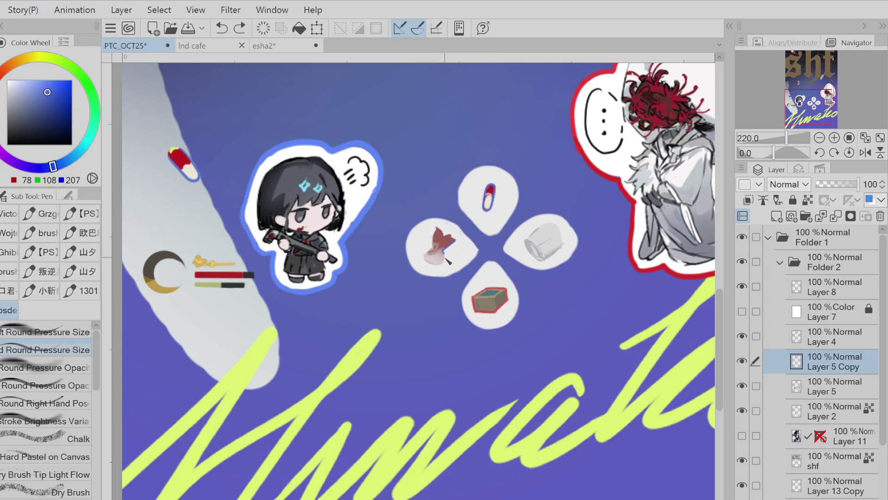
{"action": "left_click_drag", "start_coordinate": [435, 249], "coordinate": [437, 232]}
{"action": "key", "text": "ctrl+z"}
{"action": "left_click_drag", "start_coordinate": [447, 236], "coordinate": [439, 228]}
Fill the cup's purple dot with light grey
{"action": "left_click", "coordinate": [461, 236], "text": "alt"}
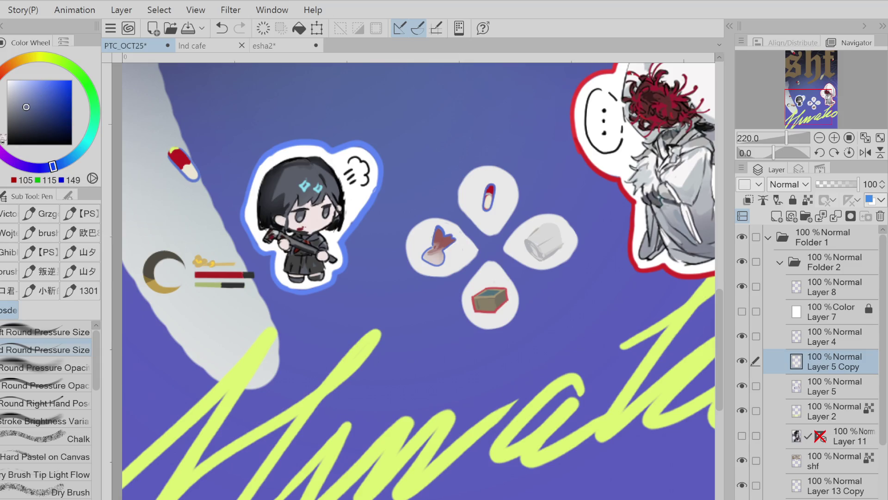
{"action": "key", "text": "g"}
{"action": "left_click", "coordinate": [185, 119], "text": "alt"}
{"action": "left_click", "coordinate": [545, 242]}
{"action": "left_click_drag", "start_coordinate": [19, 111], "coordinate": [9, 101]}
{"action": "left_click", "coordinate": [545, 240]}
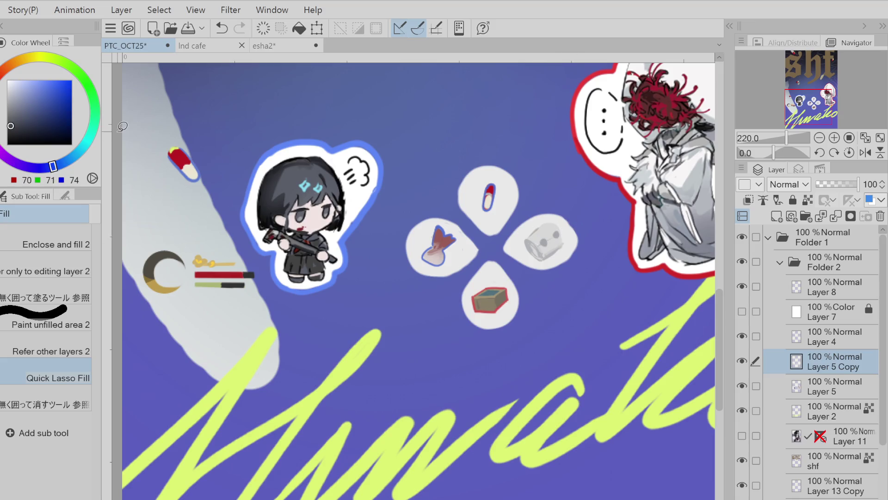
{"action": "left_click", "coordinate": [508, 296], "text": "alt"}
Draw a darker red stroke along the cup icon's top edge
{"action": "key", "text": "p"}
{"action": "left_click", "coordinate": [178, 158], "text": "alt"}
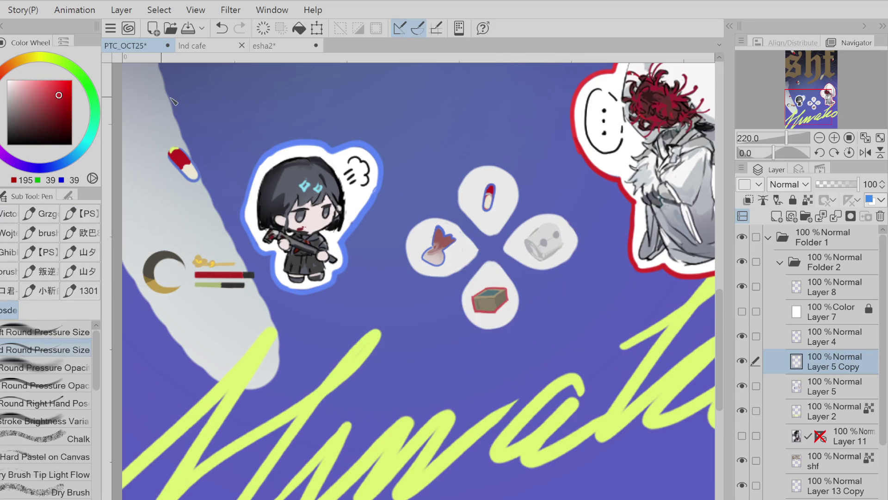
{"action": "key", "text": "ctrl+z"}
{"action": "mouse_move", "coordinate": [549, 223]}
{"action": "left_mouse_down"}
{"action": "mouse_move", "coordinate": [526, 240]}
{"action": "mouse_move", "coordinate": [545, 266]}
{"action": "left_mouse_up"}
Lasso-select the cup icon, transform it in place, and deselect
{"action": "left_click", "coordinate": [523, 227], "text": "alt"}
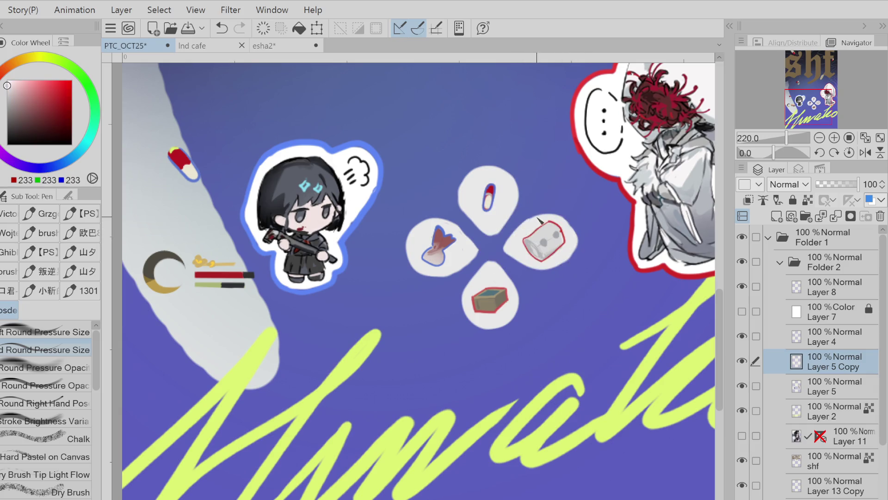
{"action": "left_click", "coordinate": [546, 228], "text": "alt"}
{"action": "key", "text": "e"}
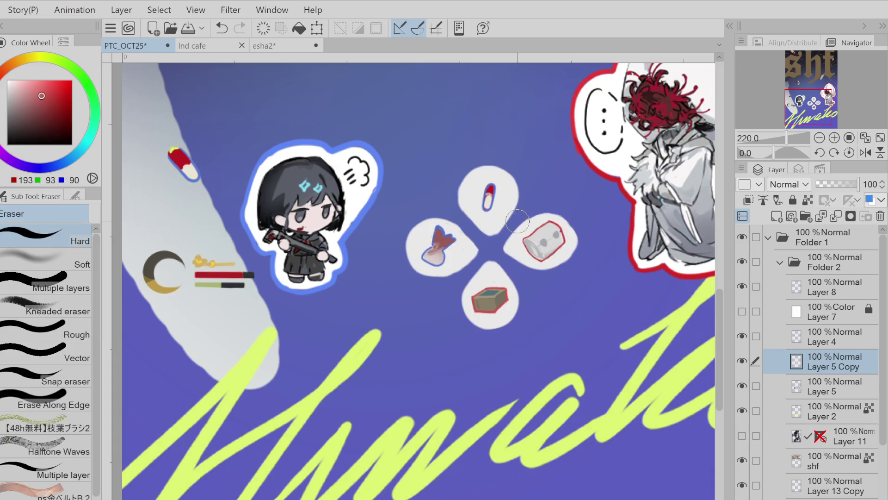
{"action": "key", "text": "w"}
{"action": "mouse_move", "coordinate": [574, 230]}
{"action": "left_mouse_down"}
{"action": "mouse_move", "coordinate": [530, 222]}
{"action": "mouse_move", "coordinate": [567, 252]}
{"action": "mouse_move", "coordinate": [570, 238]}
{"action": "left_mouse_up"}
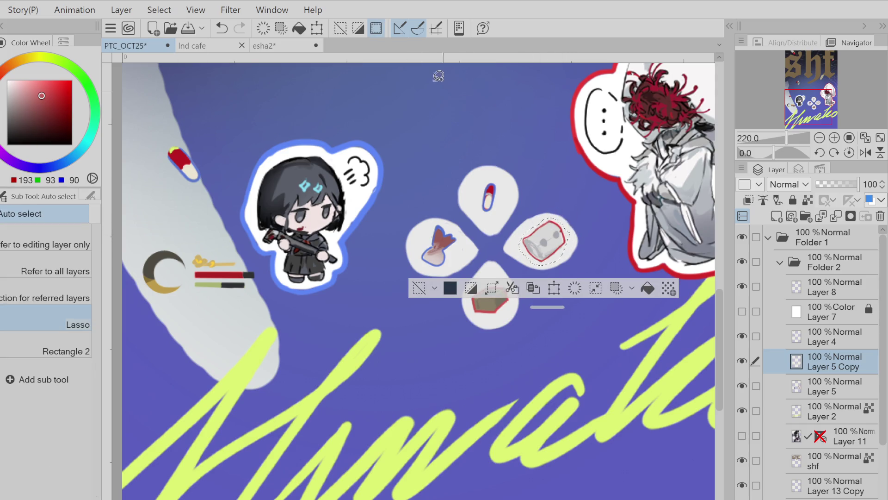
{"action": "key", "text": "ctrl+t"}
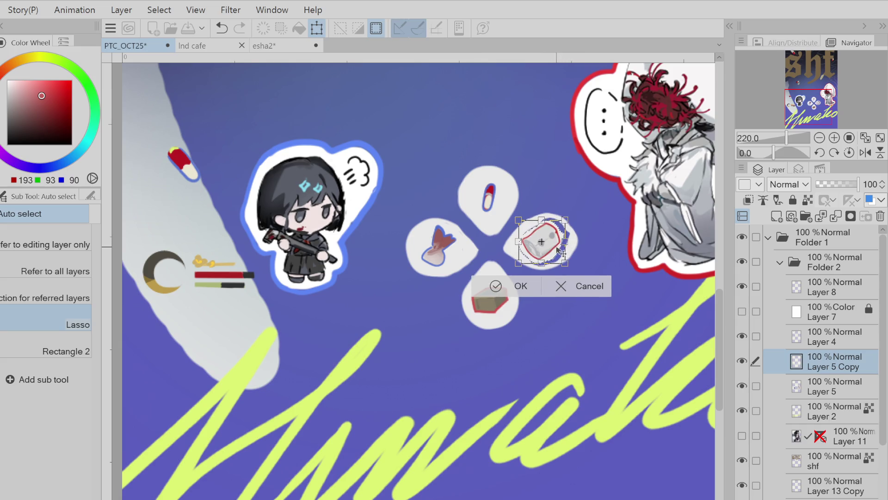
{"action": "key", "text": "Return"}
{"action": "key", "text": "ctrl+d"}
Add a layer above Layer 5, then merge Layer 5 Copy into Layer 3
{"action": "key", "text": "alt+bracketleft"}
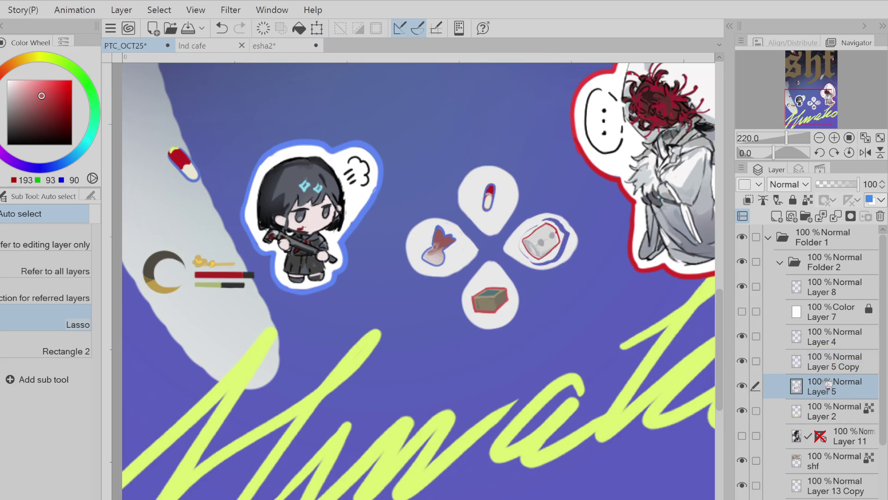
{"action": "key", "text": "ctrl+shift+n"}
{"action": "left_click", "coordinate": [570, 222], "text": "alt"}
{"action": "mouse_move", "coordinate": [570, 222]}
{"action": "left_mouse_down"}
{"action": "mouse_move", "coordinate": [521, 242]}
{"action": "mouse_move", "coordinate": [570, 232]}
{"action": "left_mouse_up"}
{"action": "left_click", "coordinate": [422, 289]}
{"action": "key", "text": "p"}
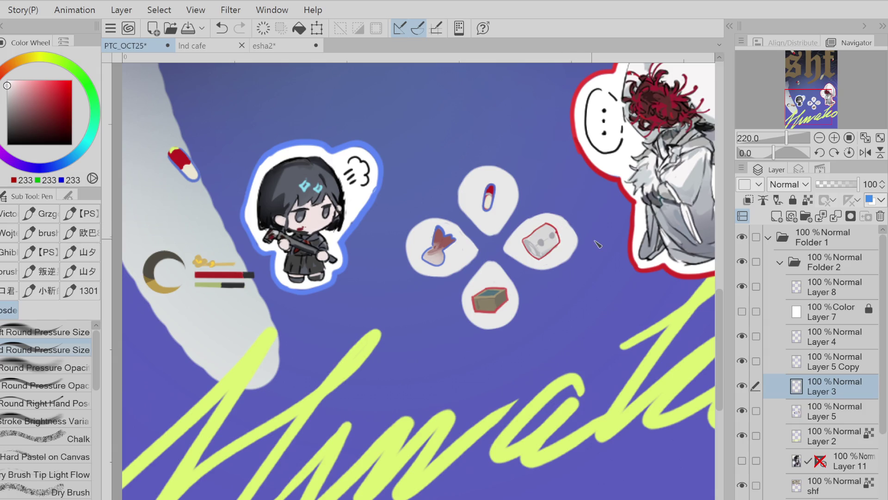
{"action": "left_click", "coordinate": [828, 358]}
{"action": "key", "text": "ctrl+e"}
Show the painted background Layer 11 and sample the lettering's lime green
{"action": "key", "text": "e"}
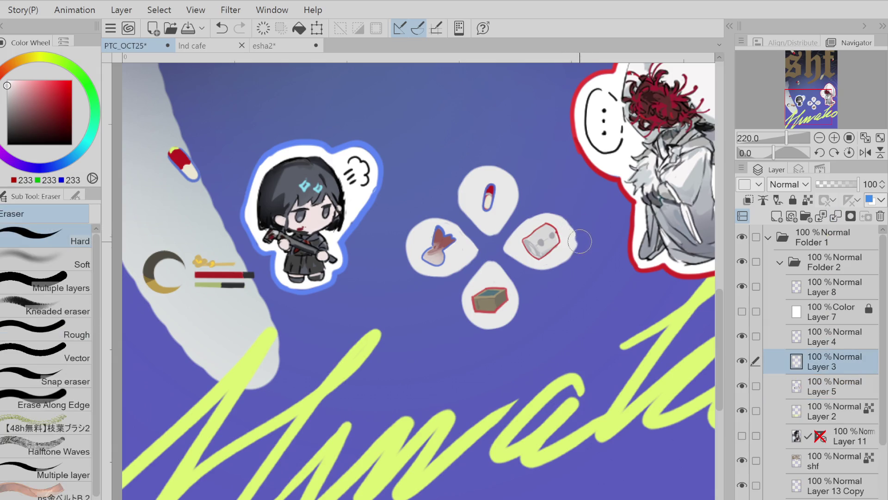
{"action": "left_click", "coordinate": [490, 267], "text": "alt"}
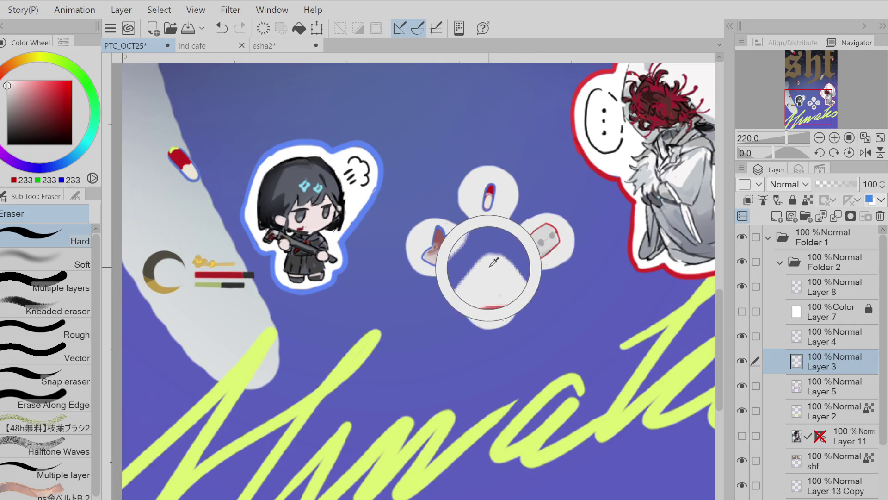
{"action": "key", "text": "p"}
{"action": "left_click", "coordinate": [749, 438]}
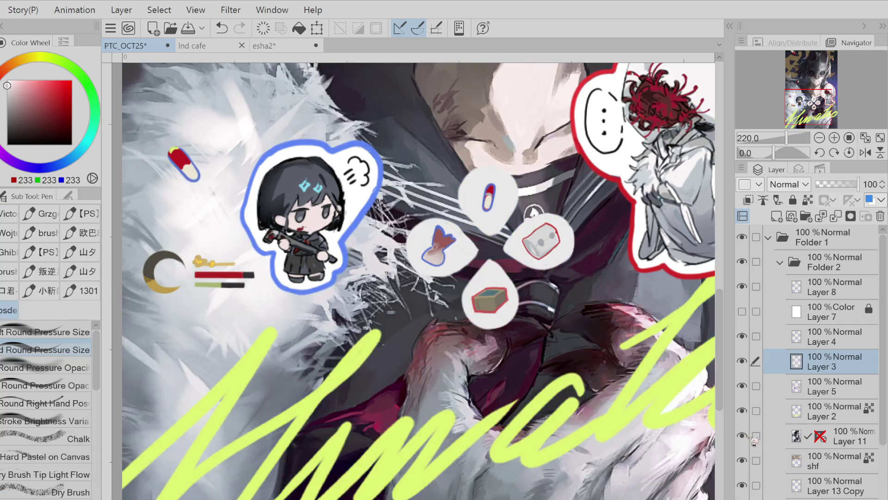
{"action": "left_click", "coordinate": [344, 349], "text": "alt"}
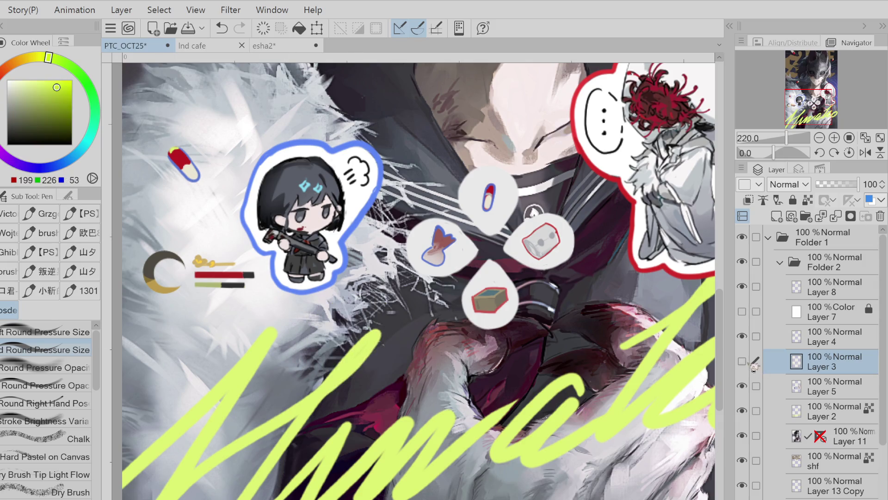
On a new layer above Layer 5, paint a near-white blob behind the crescent panel
{"action": "left_click", "coordinate": [815, 380]}
{"action": "left_click", "coordinate": [776, 216]}
{"action": "left_click", "coordinate": [25, 98]}
{"action": "left_click", "coordinate": [9, 82]}
{"action": "mouse_move", "coordinate": [157, 259]}
{"action": "left_mouse_down"}
{"action": "mouse_move", "coordinate": [171, 278]}
{"action": "mouse_move", "coordinate": [183, 273]}
{"action": "mouse_move", "coordinate": [177, 281]}
{"action": "mouse_move", "coordinate": [229, 270]}
{"action": "left_mouse_up"}
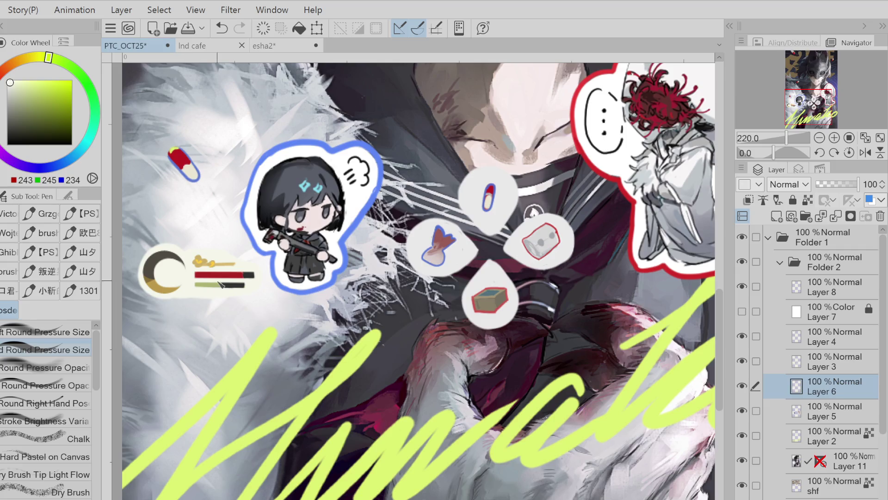
Fill the crescent backing lime using Layer 6 as reference, then try extending it
{"action": "left_click", "coordinate": [808, 200]}
{"action": "left_click", "coordinate": [45, 80]}
{"action": "left_click", "coordinate": [299, 29]}
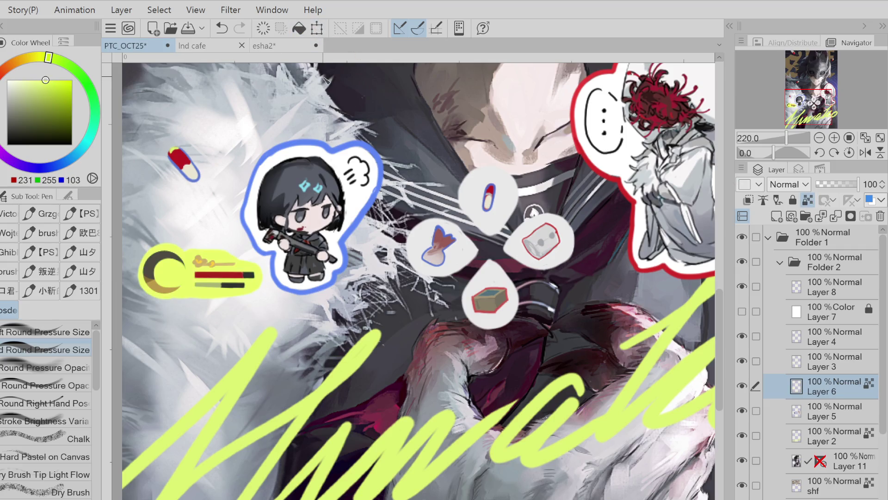
{"action": "left_click", "coordinate": [807, 200]}
{"action": "mouse_move", "coordinate": [168, 254]}
{"action": "left_mouse_down"}
{"action": "mouse_move", "coordinate": [141, 259]}
{"action": "mouse_move", "coordinate": [136, 273]}
{"action": "mouse_move", "coordinate": [139, 263]}
{"action": "mouse_move", "coordinate": [172, 299]}
{"action": "mouse_move", "coordinate": [225, 295]}
{"action": "left_mouse_up"}
{"action": "key", "text": "ctrl+z"}
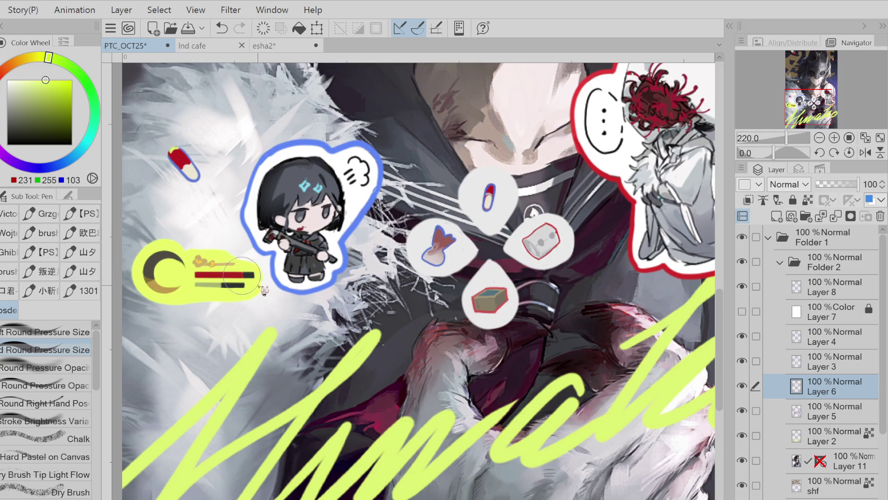
Refill the crescent backing pure white and turn off Layer 6's transparency lock
{"action": "left_click", "coordinate": [807, 200]}
{"action": "left_click", "coordinate": [573, 231], "text": "alt"}
{"action": "left_click", "coordinate": [358, 197], "text": "alt"}
{"action": "left_click", "coordinate": [299, 28]}
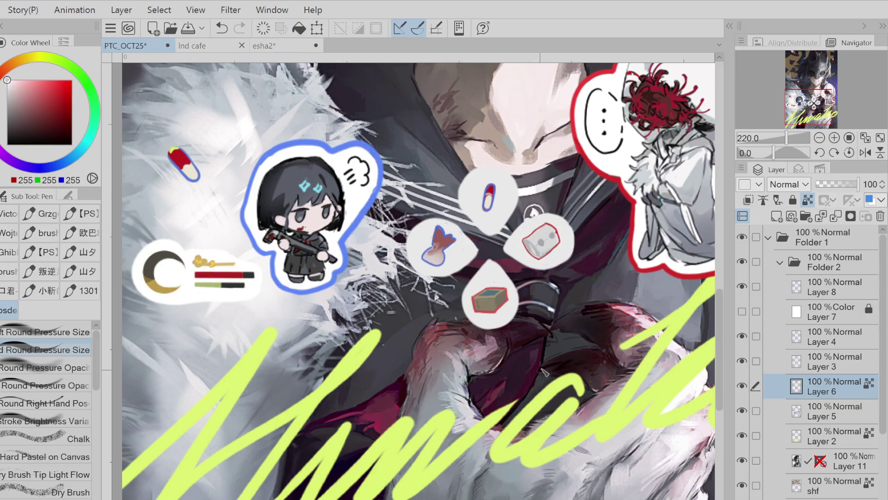
{"action": "left_click", "coordinate": [497, 285], "text": "alt"}
{"action": "key", "text": "ctrl+z"}
{"action": "key", "text": "ctrl+z"}
{"action": "left_click", "coordinate": [808, 200]}
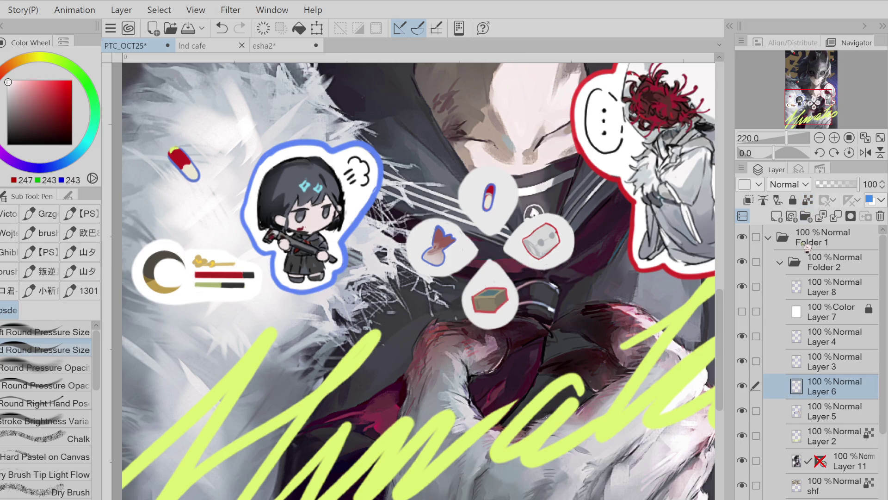
{"action": "left_click", "coordinate": [796, 367]}
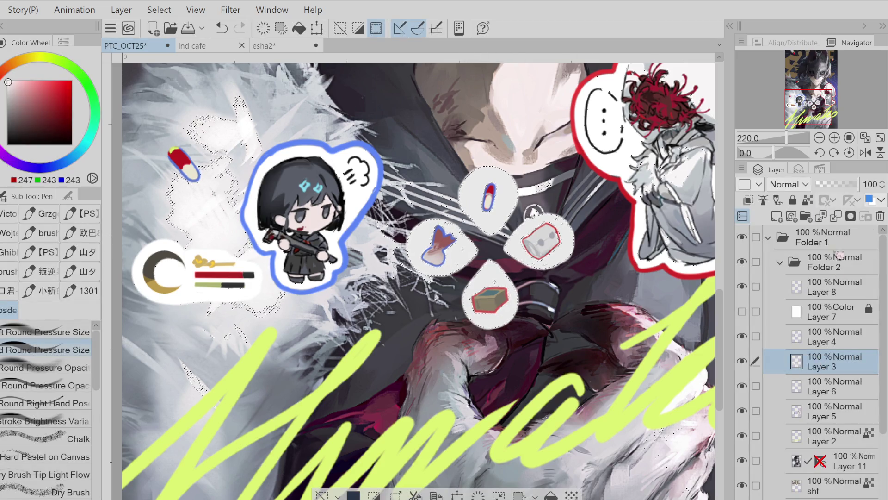
Fill the four d-pad bubbles white with Layer 3 as reference, then merge Layer 3 into Layer 6
{"action": "left_click", "coordinate": [813, 202]}
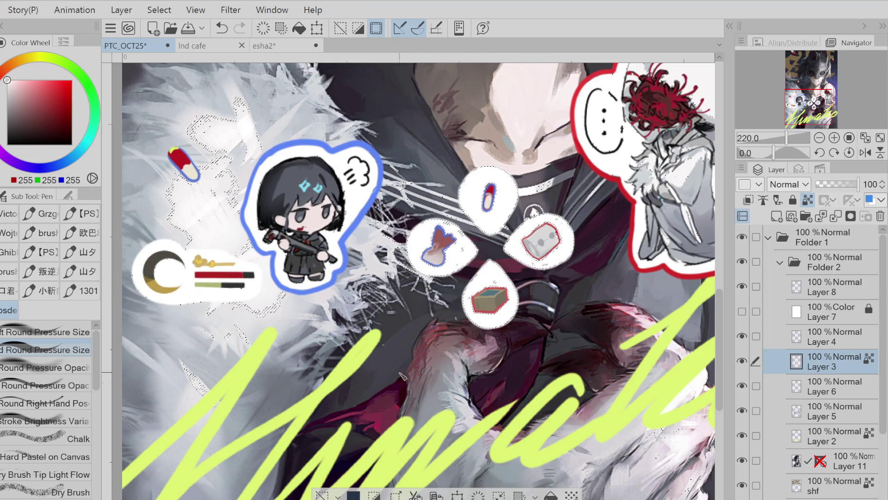
{"action": "left_click", "coordinate": [322, 494]}
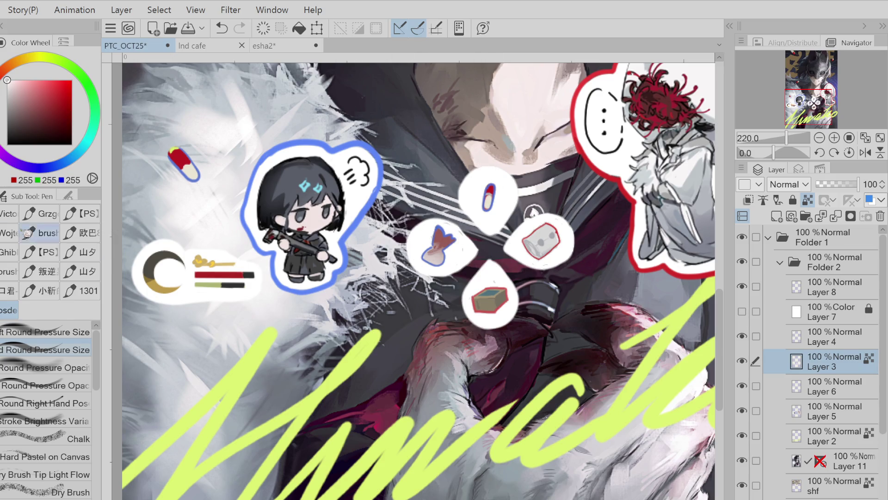
{"action": "key", "text": "g"}
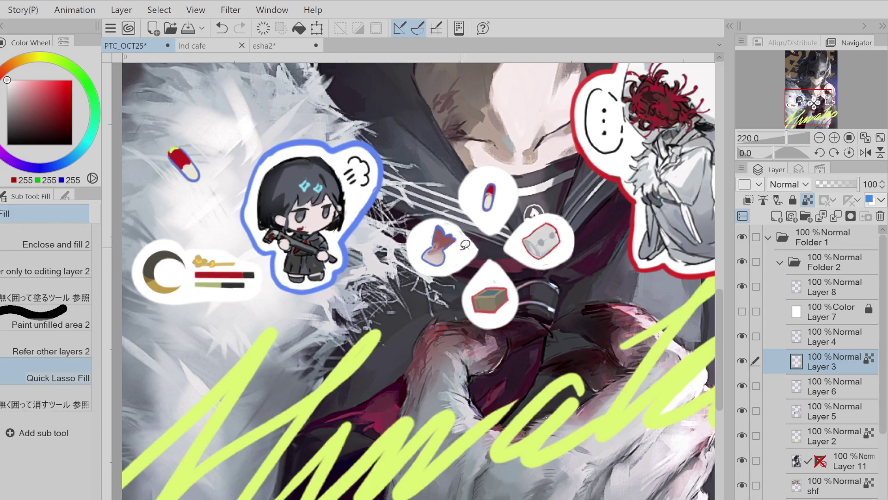
{"action": "key", "text": "p"}
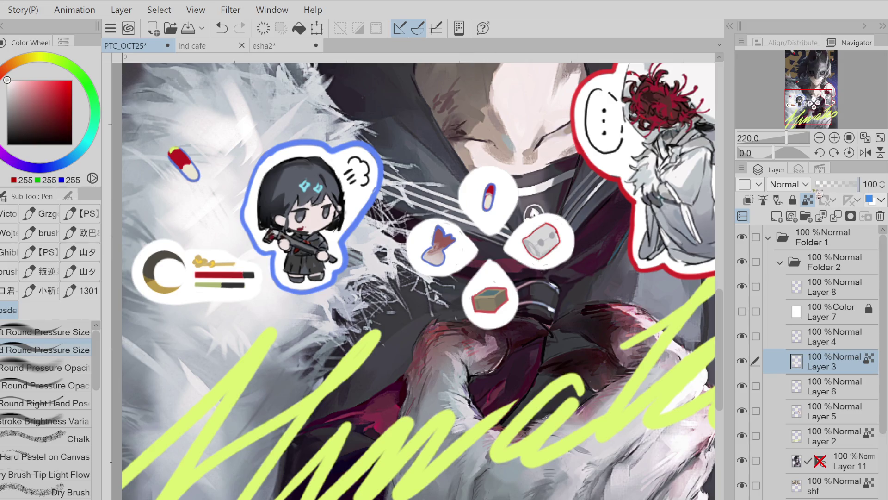
{"action": "left_click", "coordinate": [807, 200]}
{"action": "key", "text": "g"}
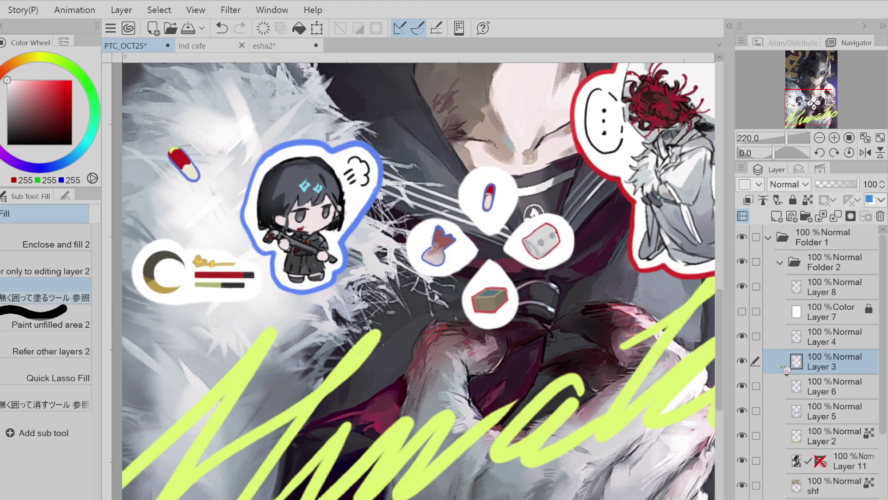
{"action": "left_click", "coordinate": [840, 222]}
Outline the moon bubble's top, left and bottom edges in the chibi's bright blue
{"action": "key", "text": "p"}
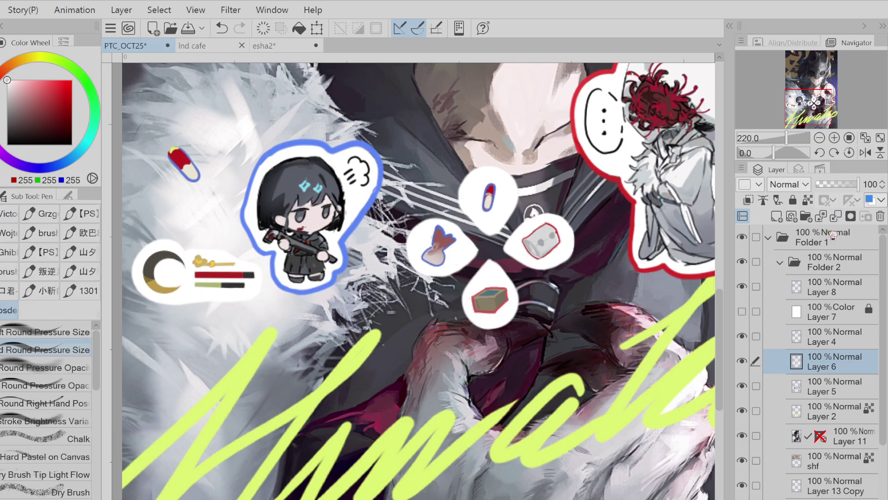
{"action": "left_click", "coordinate": [239, 290], "text": "alt"}
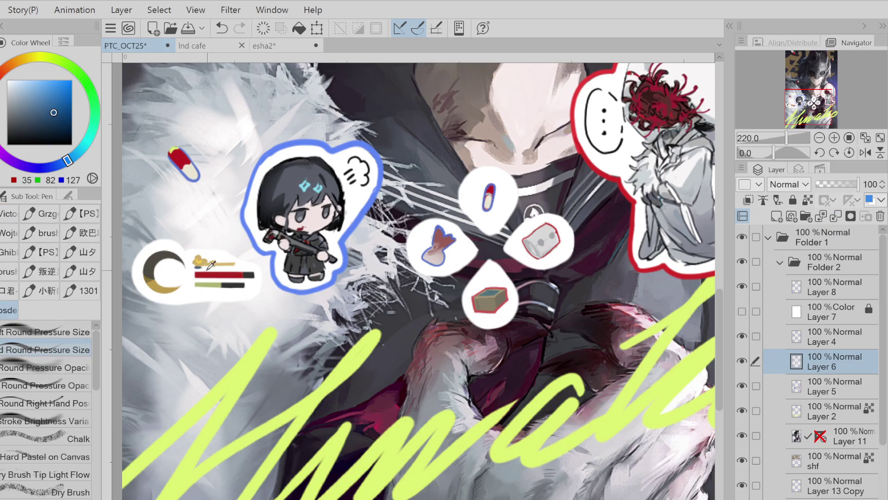
{"action": "left_click", "coordinate": [260, 226], "text": "alt"}
{"action": "key", "text": "ctrl+z"}
{"action": "left_click", "coordinate": [195, 284]}
{"action": "key", "text": "ctrl+z"}
{"action": "left_click", "coordinate": [195, 284]}
{"action": "left_click", "coordinate": [326, 157], "text": "alt"}
{"action": "key", "text": "ctrl+z"}
{"action": "mouse_move", "coordinate": [186, 247]}
{"action": "left_mouse_down"}
{"action": "mouse_move", "coordinate": [169, 241]}
{"action": "mouse_move", "coordinate": [136, 260]}
{"action": "left_mouse_up"}
{"action": "mouse_move", "coordinate": [138, 293]}
{"action": "left_mouse_down"}
{"action": "mouse_move", "coordinate": [162, 306]}
{"action": "mouse_move", "coordinate": [247, 303]}
{"action": "left_mouse_up"}
{"action": "key", "text": "ctrl+z"}
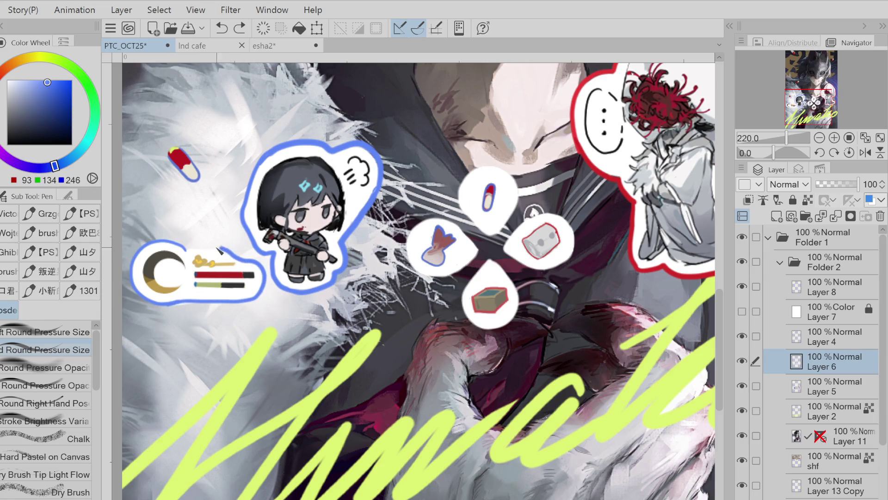
{"action": "left_click", "coordinate": [183, 303]}
Check Layer 6 and Layer 4 contents, then merge Layer 4 down into Layer 6
{"action": "left_click_drag", "start_coordinate": [92, 147], "coordinate": [94, 106]}
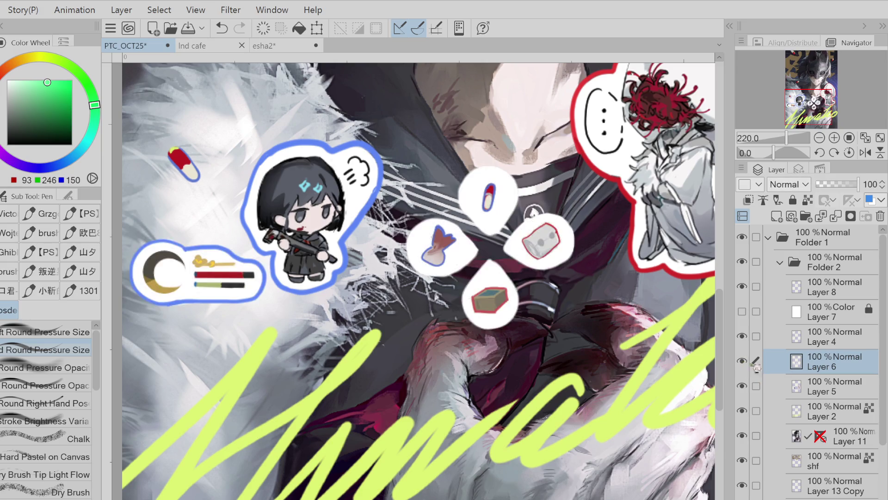
{"action": "left_click", "coordinate": [743, 361]}
{"action": "left_click", "coordinate": [744, 361]}
{"action": "left_click", "coordinate": [800, 338]}
{"action": "left_click", "coordinate": [743, 338]}
{"action": "left_click", "coordinate": [743, 337]}
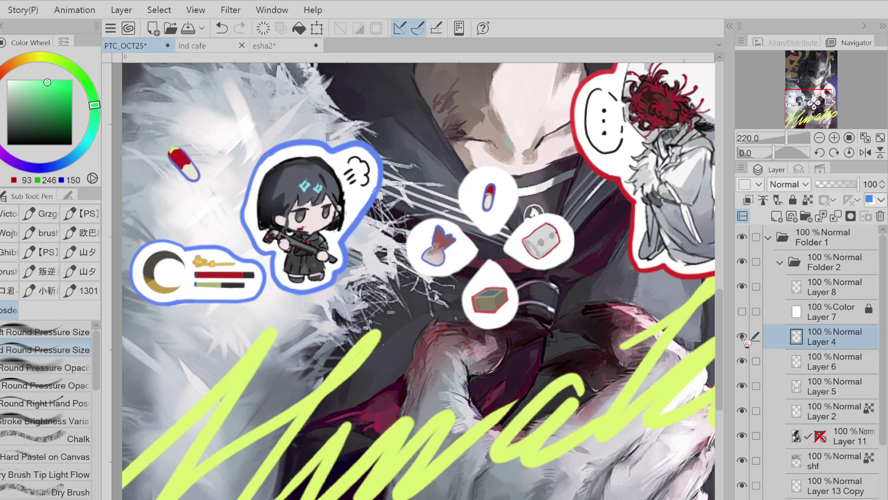
{"action": "left_click", "coordinate": [836, 215]}
{"action": "left_click", "coordinate": [743, 338]}
{"action": "left_click", "coordinate": [743, 338]}
{"action": "left_click", "coordinate": [742, 336]}
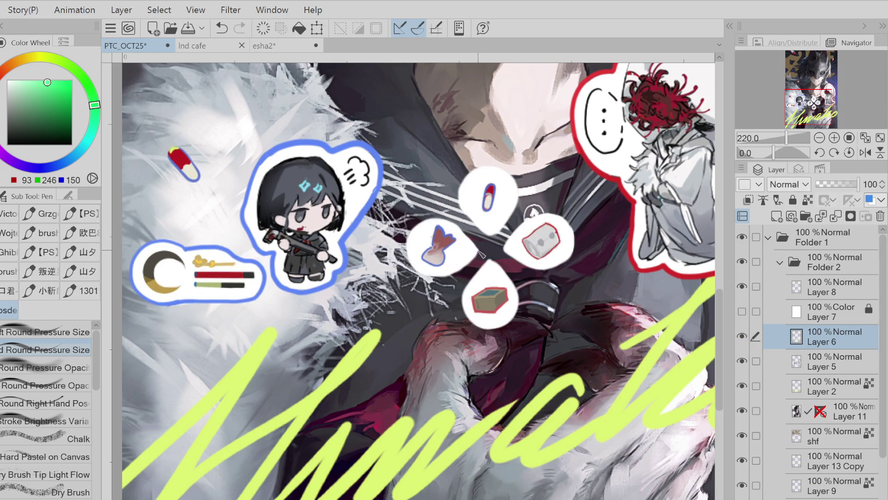
{"action": "key", "text": "ctrl+z"}
{"action": "key", "text": "ctrl+z"}
Outline the left d-pad bubble in yellow-green
{"action": "key", "text": "ctrl+y"}
{"action": "key", "text": "ctrl+y"}
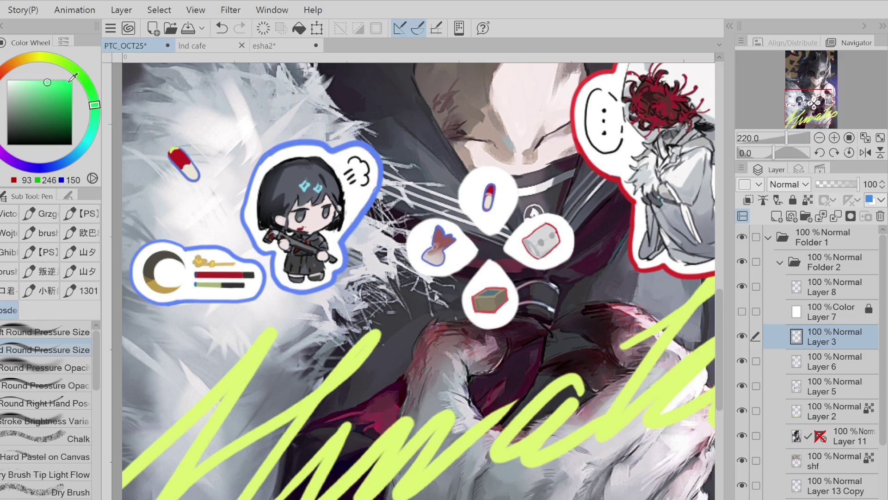
{"action": "left_click_drag", "start_coordinate": [29, 67], "coordinate": [48, 58]}
{"action": "left_click", "coordinate": [42, 83]}
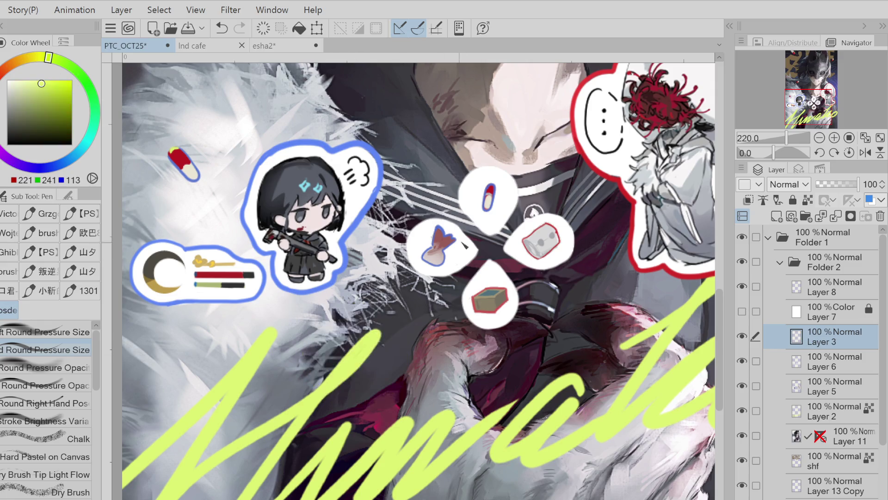
{"action": "mouse_move", "coordinate": [476, 249]}
{"action": "left_mouse_down"}
{"action": "mouse_move", "coordinate": [401, 237]}
{"action": "mouse_move", "coordinate": [404, 253]}
{"action": "left_mouse_up"}
{"action": "key", "text": "ctrl+z"}
{"action": "mouse_move", "coordinate": [457, 227]}
{"action": "left_mouse_down"}
{"action": "mouse_move", "coordinate": [428, 216]}
{"action": "mouse_move", "coordinate": [410, 235]}
{"action": "left_mouse_up"}
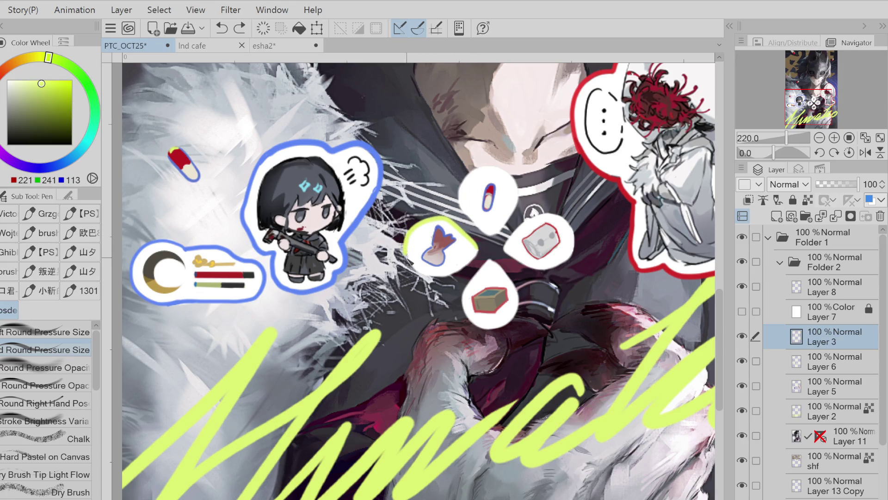
{"action": "key", "text": "ctrl+z"}
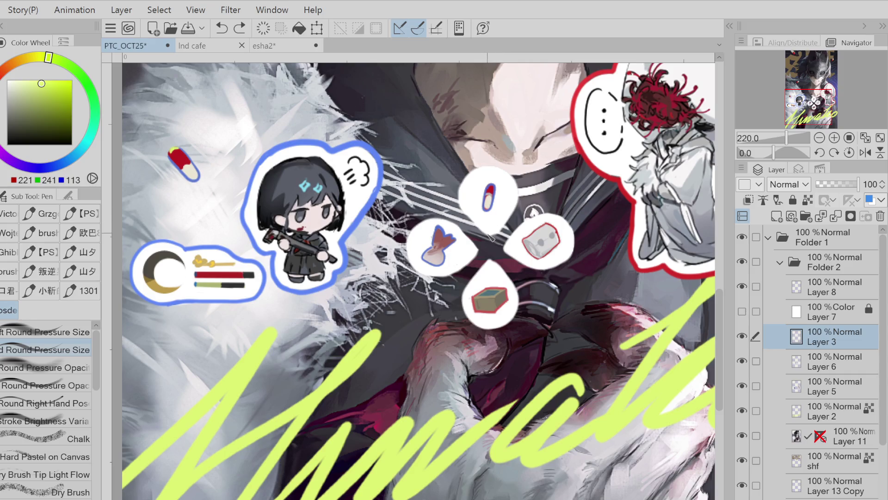
{"action": "left_click_drag", "start_coordinate": [460, 206], "coordinate": [461, 204]}
{"action": "key", "text": "ctrl+z"}
{"action": "key", "text": "ctrl+z"}
{"action": "key", "text": "ctrl+z"}
{"action": "mouse_move", "coordinate": [467, 230]}
{"action": "left_mouse_down"}
{"action": "mouse_move", "coordinate": [433, 219]}
{"action": "mouse_move", "coordinate": [410, 234]}
{"action": "left_mouse_up"}
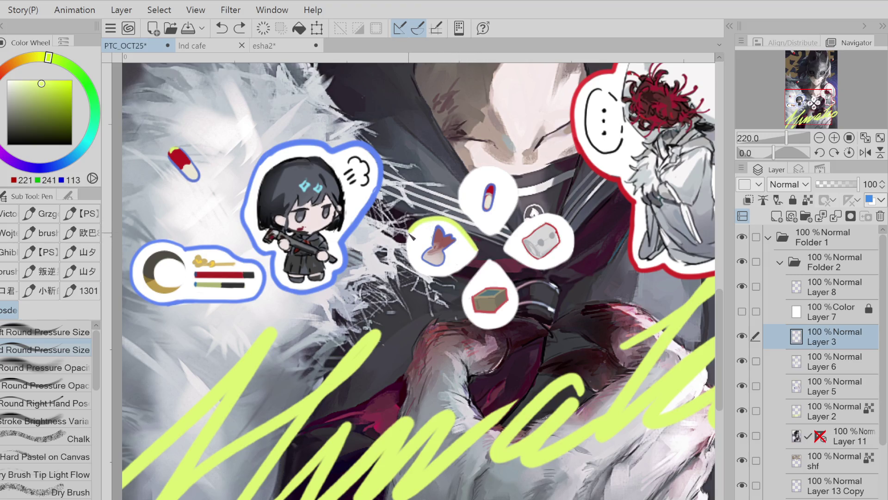
{"action": "left_click_drag", "start_coordinate": [435, 280], "coordinate": [476, 261]}
Outline the box and cylinder bubbles in saturated red
{"action": "left_click", "coordinate": [509, 291], "text": "alt"}
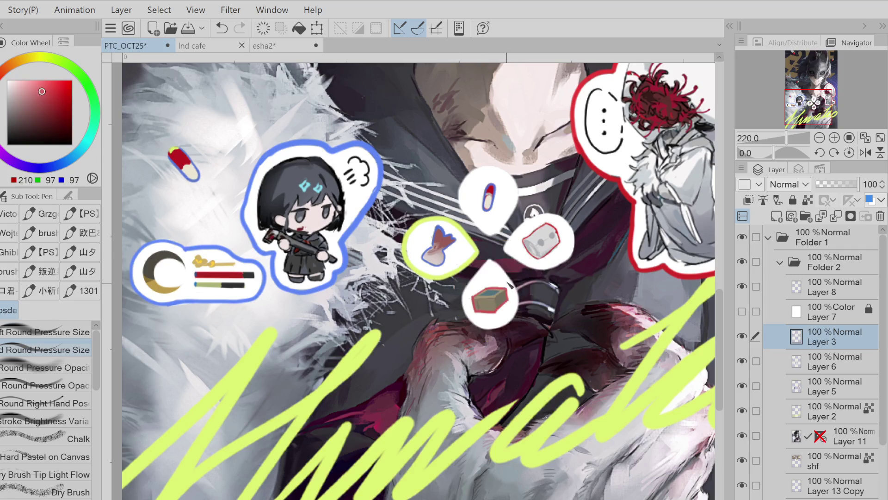
{"action": "left_click", "coordinate": [57, 87]}
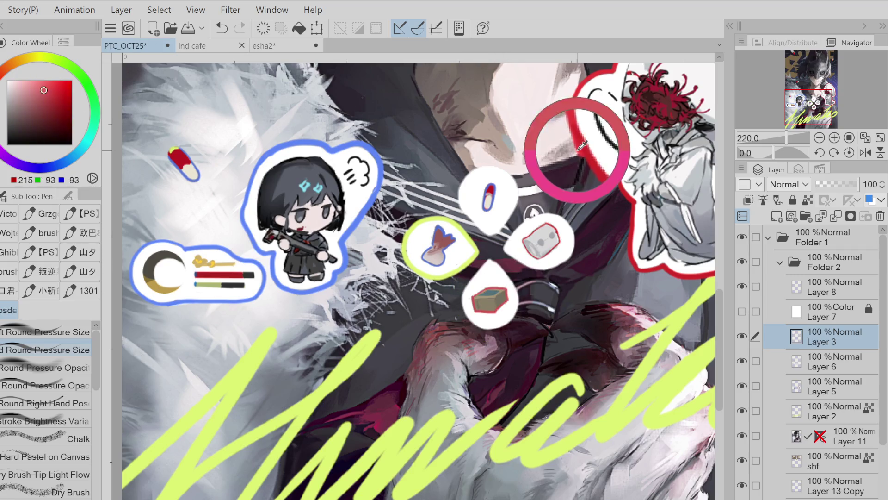
{"action": "key", "text": "ctrl+z"}
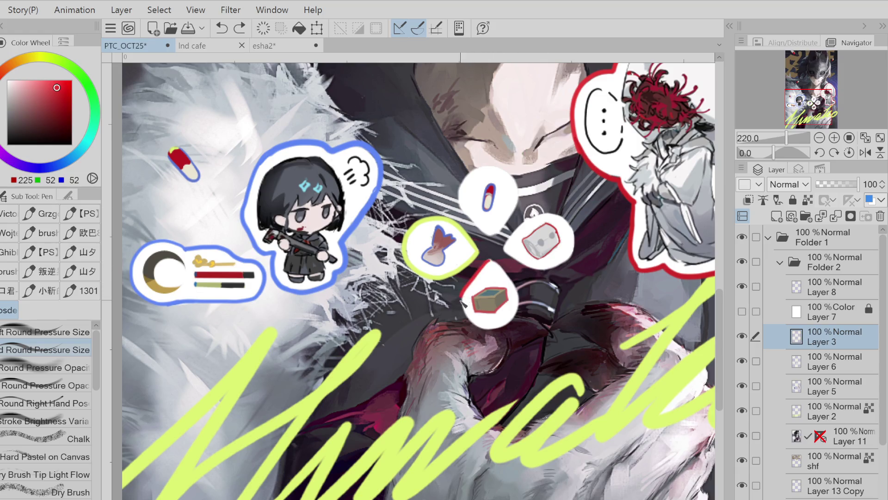
{"action": "left_click_drag", "start_coordinate": [490, 261], "coordinate": [464, 297]}
{"action": "key", "text": "ctrl+z"}
{"action": "mouse_move", "coordinate": [490, 260]}
{"action": "left_mouse_down"}
{"action": "mouse_move", "coordinate": [462, 307]}
{"action": "mouse_move", "coordinate": [500, 334]}
{"action": "mouse_move", "coordinate": [519, 319]}
{"action": "mouse_move", "coordinate": [521, 296]}
{"action": "mouse_move", "coordinate": [505, 274]}
{"action": "mouse_move", "coordinate": [523, 305]}
{"action": "mouse_move", "coordinate": [512, 326]}
{"action": "mouse_move", "coordinate": [483, 331]}
{"action": "mouse_move", "coordinate": [470, 285]}
{"action": "mouse_move", "coordinate": [493, 264]}
{"action": "left_mouse_up"}
{"action": "key", "text": "ctrl+z"}
{"action": "key", "text": "ctrl+z"}
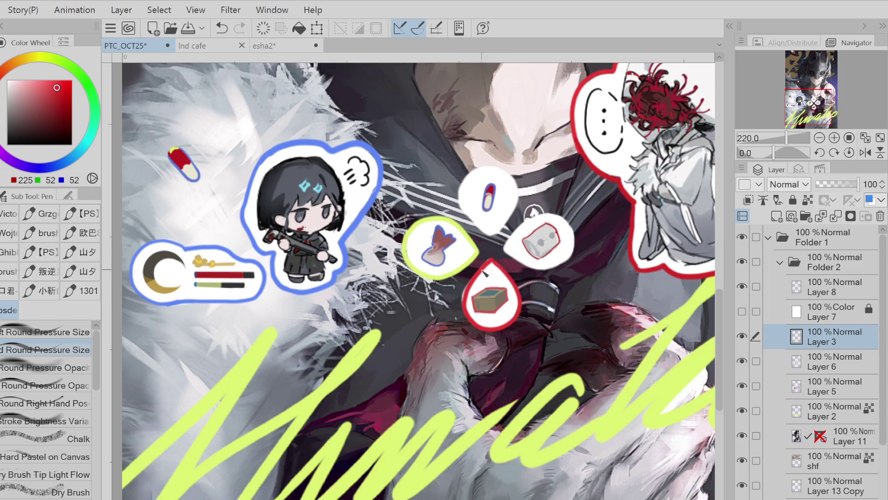
{"action": "key", "text": "e"}
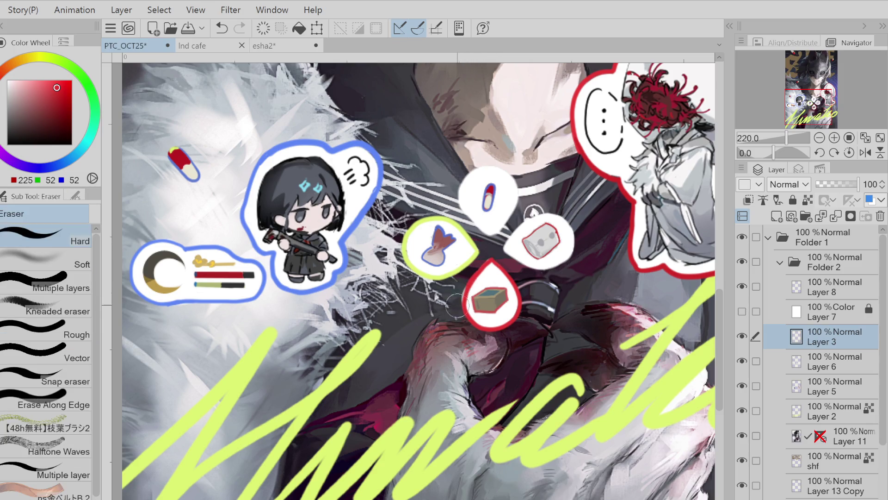
{"action": "key", "text": "p"}
{"action": "mouse_move", "coordinate": [504, 252]}
{"action": "left_mouse_down"}
{"action": "mouse_move", "coordinate": [534, 214]}
{"action": "mouse_move", "coordinate": [572, 231]}
{"action": "mouse_move", "coordinate": [577, 257]}
{"action": "mouse_move", "coordinate": [511, 248]}
{"action": "mouse_move", "coordinate": [550, 211]}
{"action": "mouse_move", "coordinate": [578, 252]}
{"action": "mouse_move", "coordinate": [546, 273]}
{"action": "mouse_move", "coordinate": [509, 259]}
{"action": "mouse_move", "coordinate": [470, 220]}
{"action": "mouse_move", "coordinate": [472, 171]}
{"action": "mouse_move", "coordinate": [516, 182]}
{"action": "mouse_move", "coordinate": [511, 224]}
{"action": "mouse_move", "coordinate": [494, 242]}
{"action": "left_mouse_up"}
{"action": "key", "text": "ctrl+z"}
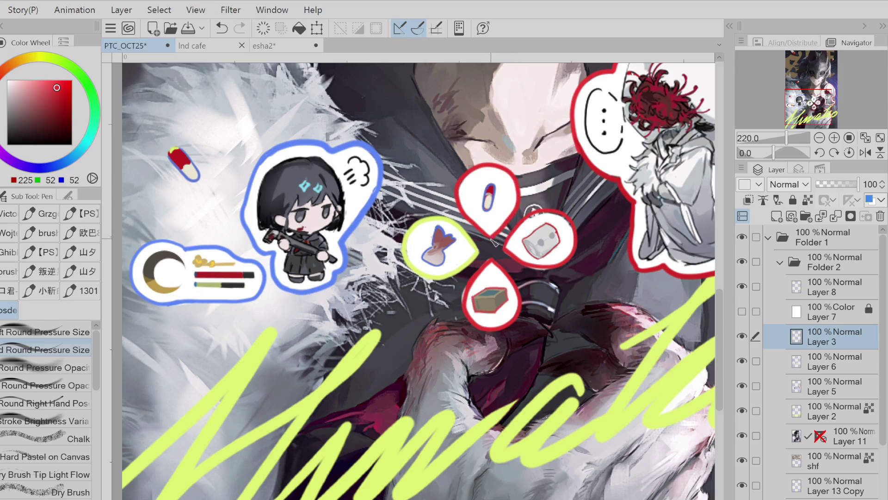
Try touching up the red bubble outline on Layer 6
{"action": "left_click", "coordinate": [857, 375]}
{"action": "key", "text": "e"}
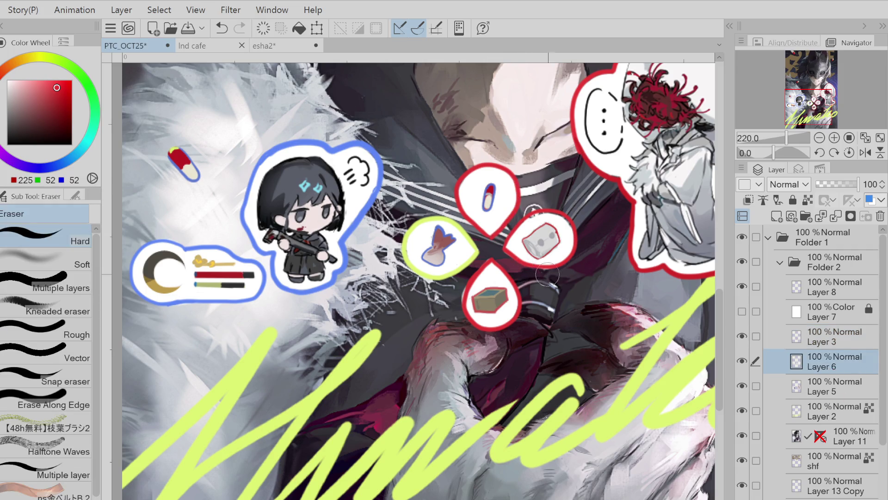
{"action": "key", "text": "ctrl+z"}
{"action": "key", "text": "p"}
{"action": "left_click_drag", "start_coordinate": [466, 307], "coordinate": [464, 301]}
{"action": "left_click", "coordinate": [544, 225], "text": "alt"}
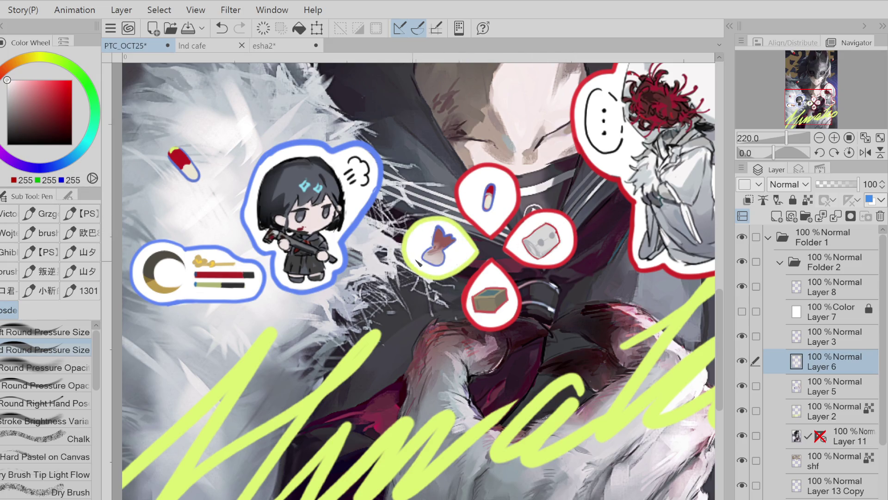
{"action": "key", "text": "ctrl+z"}
On Layer 3, redraw the bottom bubble's left red outline down to its tip
{"action": "left_click", "coordinate": [837, 384]}
{"action": "left_click", "coordinate": [855, 345]}
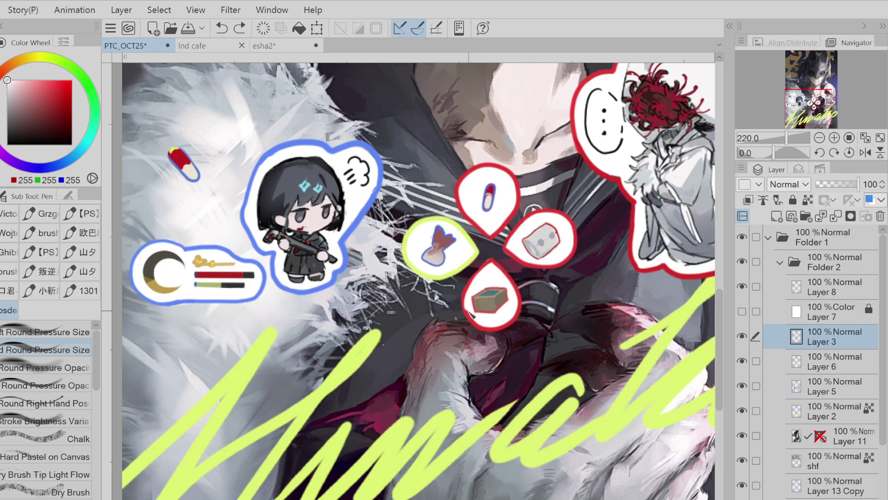
{"action": "left_click", "coordinate": [494, 315], "text": "alt"}
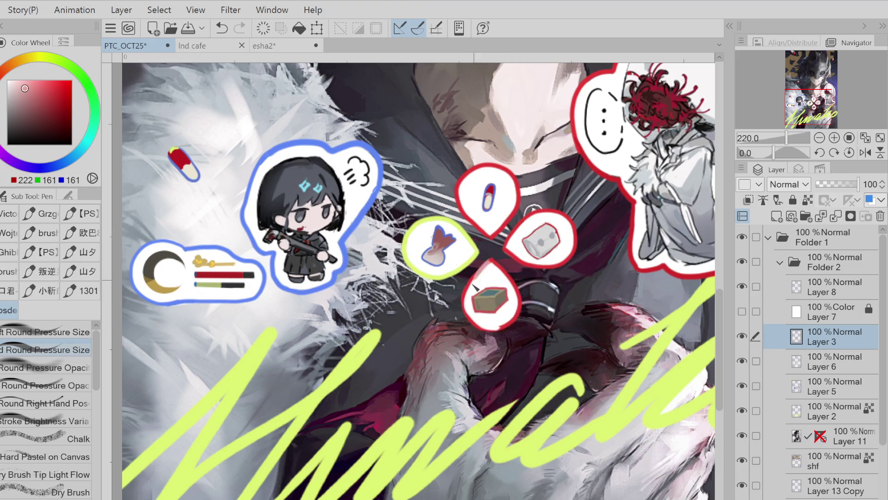
{"action": "left_click", "coordinate": [495, 255], "text": "alt"}
{"action": "mouse_move", "coordinate": [494, 258]}
{"action": "left_mouse_down"}
{"action": "mouse_move", "coordinate": [465, 299]}
{"action": "mouse_move", "coordinate": [470, 323]}
{"action": "mouse_move", "coordinate": [496, 332]}
{"action": "left_mouse_up"}
{"action": "key", "text": "ctrl+z"}
{"action": "mouse_move", "coordinate": [493, 259]}
{"action": "left_mouse_down"}
{"action": "mouse_move", "coordinate": [463, 301]}
{"action": "mouse_move", "coordinate": [484, 332]}
{"action": "mouse_move", "coordinate": [497, 331]}
{"action": "left_mouse_up"}
{"action": "left_click", "coordinate": [498, 320], "text": "alt"}
{"action": "left_click", "coordinate": [490, 270], "text": "alt"}
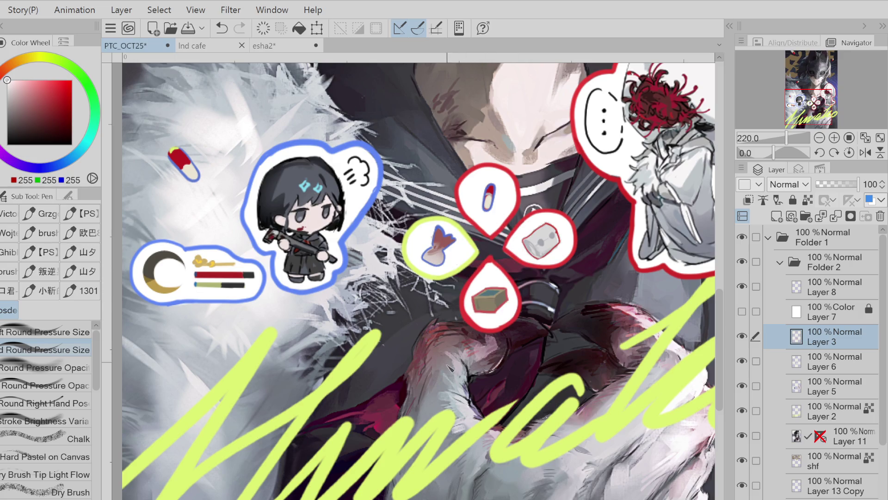
Test a blue outline on the right bubble and a cyan outline on the top bubble
{"action": "scroll", "coordinate": [449, 365], "scroll_direction": "down", "scroll_amount": 2}
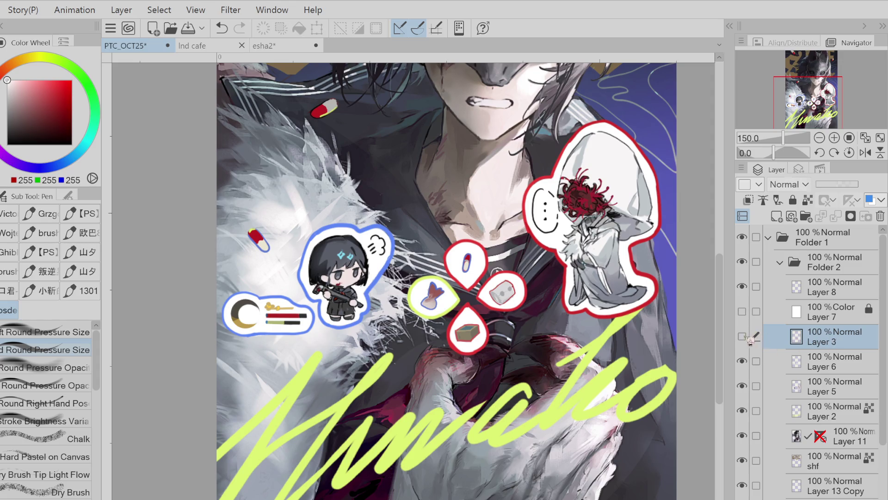
{"action": "left_click", "coordinate": [808, 200]}
{"action": "left_click", "coordinate": [379, 282], "text": "alt"}
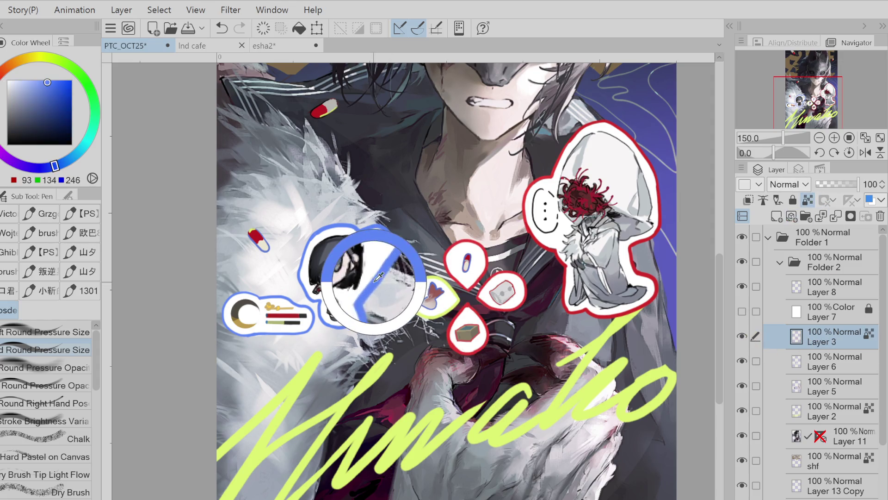
{"action": "mouse_move", "coordinate": [519, 284]}
{"action": "left_mouse_down"}
{"action": "mouse_move", "coordinate": [486, 304]}
{"action": "mouse_move", "coordinate": [535, 292]}
{"action": "mouse_move", "coordinate": [530, 281]}
{"action": "left_mouse_up"}
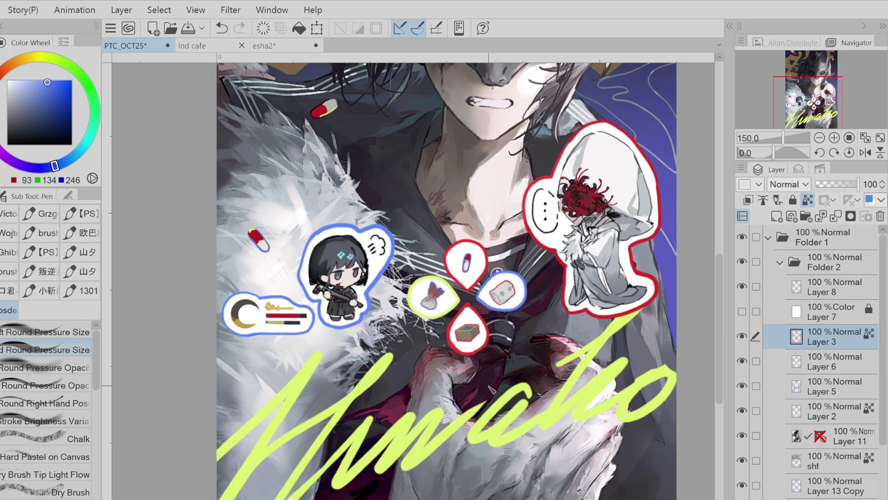
{"action": "left_click", "coordinate": [344, 254], "text": "alt"}
{"action": "mouse_move", "coordinate": [479, 243]}
{"action": "left_mouse_down"}
{"action": "mouse_move", "coordinate": [453, 245]}
{"action": "mouse_move", "coordinate": [461, 283]}
{"action": "mouse_move", "coordinate": [488, 262]}
{"action": "left_mouse_up"}
{"action": "key", "text": "ctrl+z"}
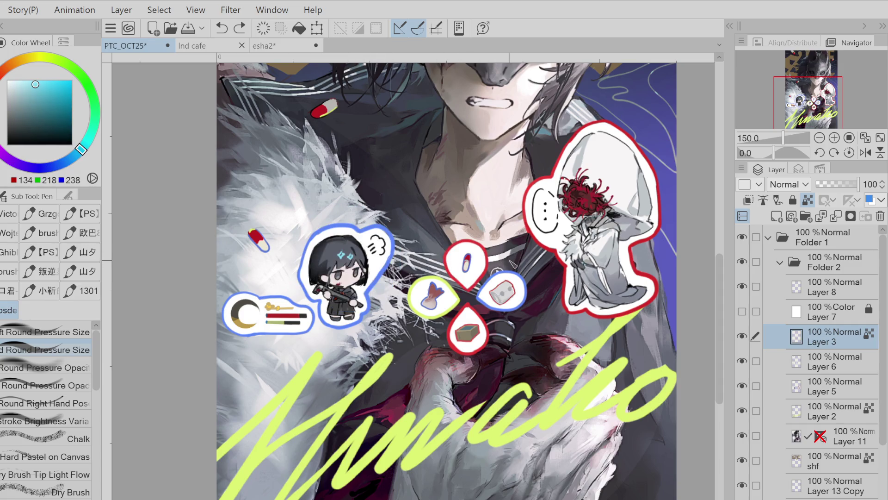
Test a purple outline on the top bubble, undo the trials, and merge Layer 3 into Layer 6
{"action": "left_click", "coordinate": [4, 85]}
{"action": "left_click", "coordinate": [50, 83]}
{"action": "left_click", "coordinate": [9, 160]}
{"action": "left_click", "coordinate": [39, 88]}
{"action": "mouse_move", "coordinate": [484, 250]}
{"action": "left_mouse_down"}
{"action": "mouse_move", "coordinate": [458, 244]}
{"action": "mouse_move", "coordinate": [465, 289]}
{"action": "mouse_move", "coordinate": [488, 253]}
{"action": "left_mouse_up"}
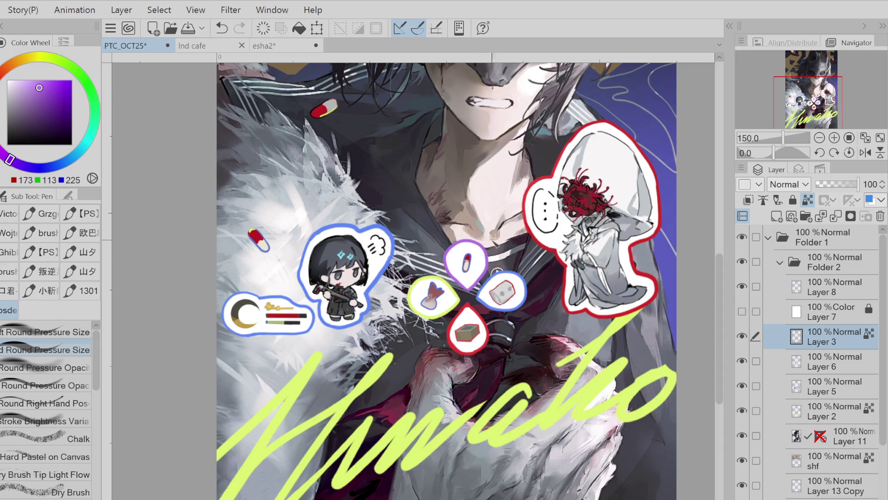
{"action": "key", "text": "ctrl+z"}
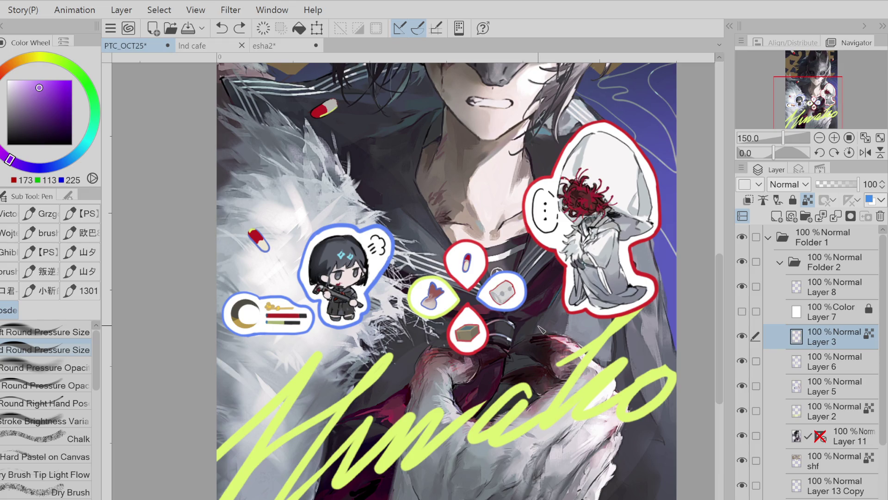
{"action": "key", "text": "ctrl+z"}
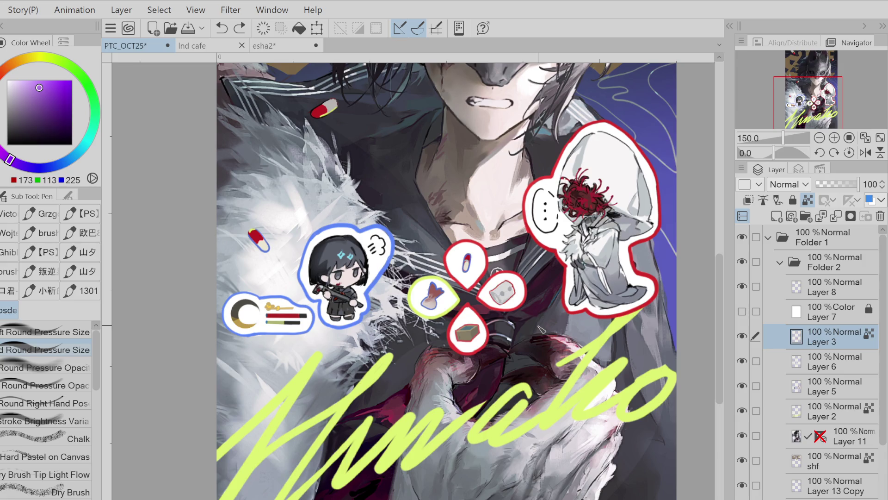
{"action": "key", "text": "ctrl+e"}
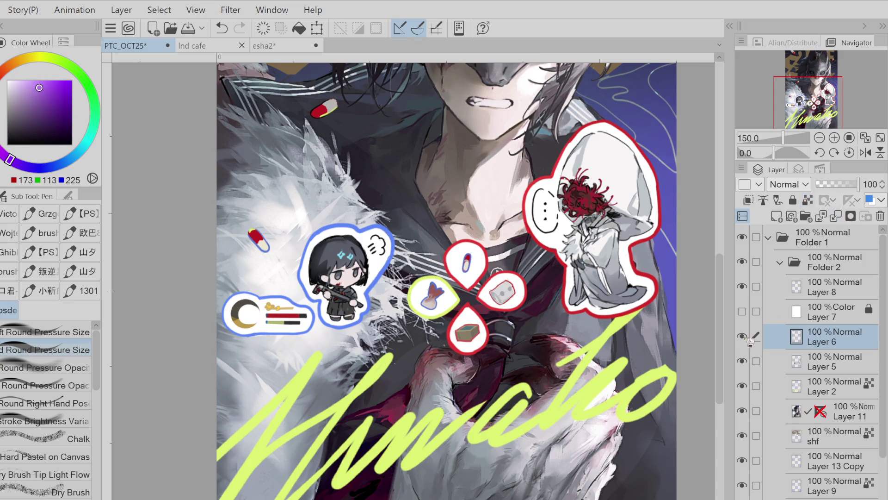